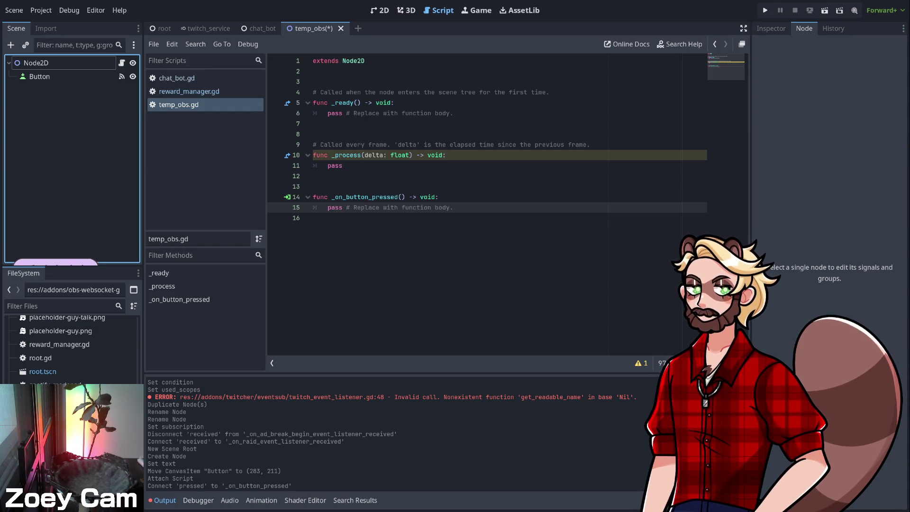
# - Scroll to the top of the FileSystem dock and expand the addons folder
pyautogui.scroll(10, 71, 351)
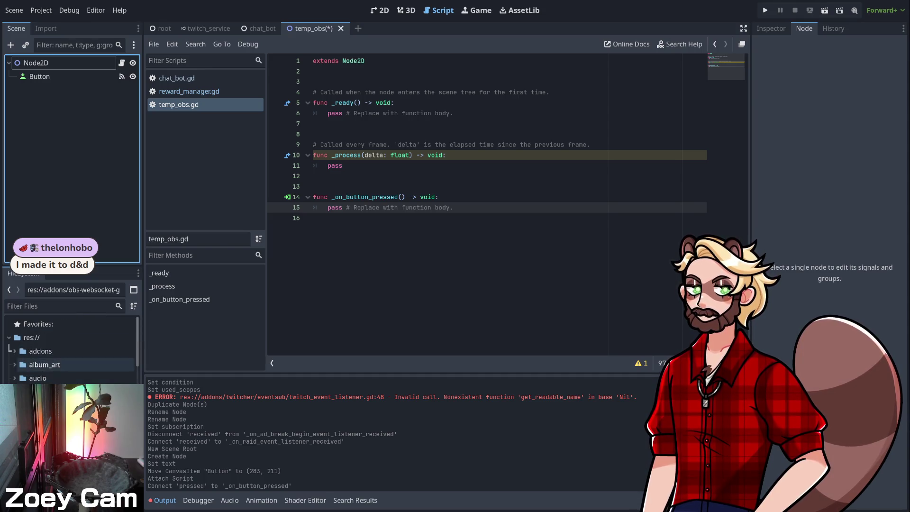
pyautogui.click(14, 351)
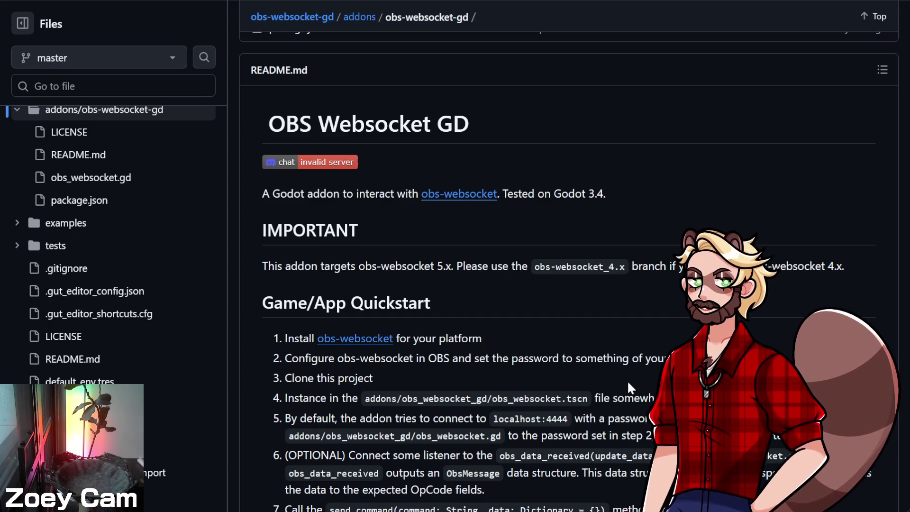
# - Scroll down the OBS Websocket GD README, then select all text on the Blackstar article
pyautogui.scroll(-2, 627, 382)
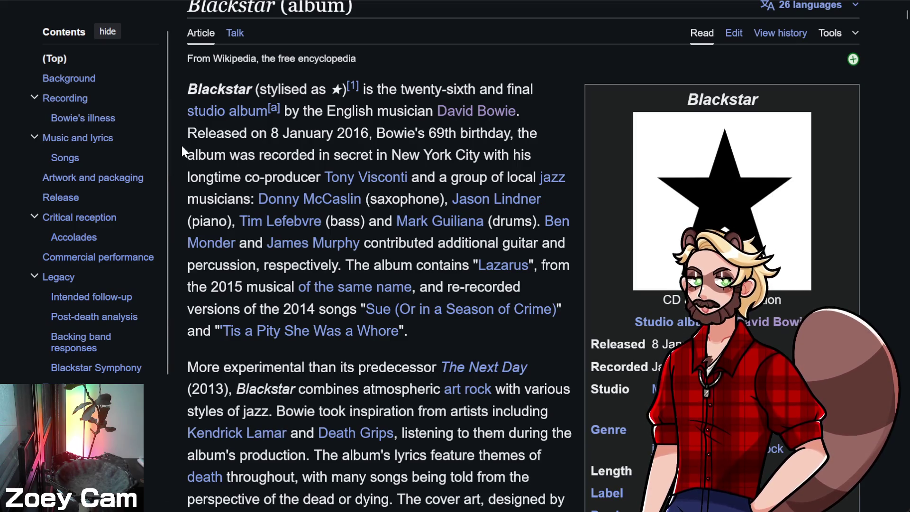
pyautogui.hotkey('ctrl', 'a')
pyautogui.click(196, 91)
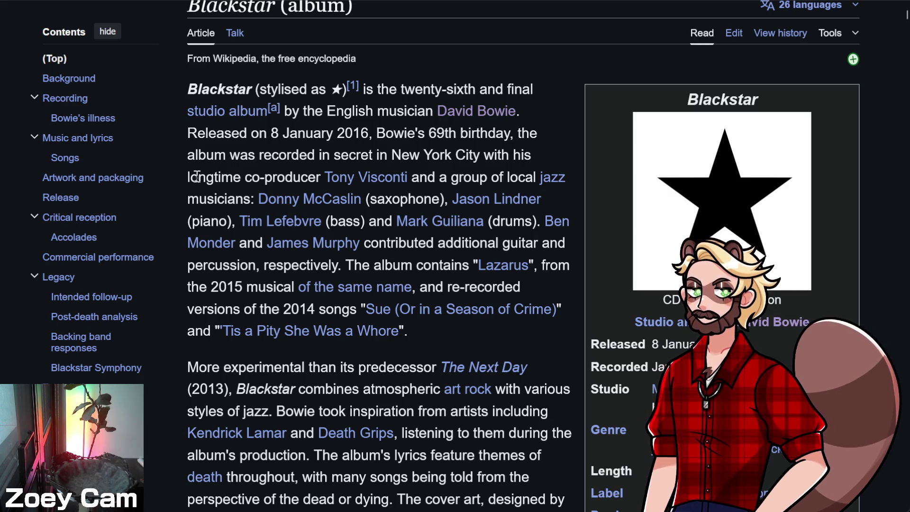
pyautogui.scroll(-5, 399, 409)
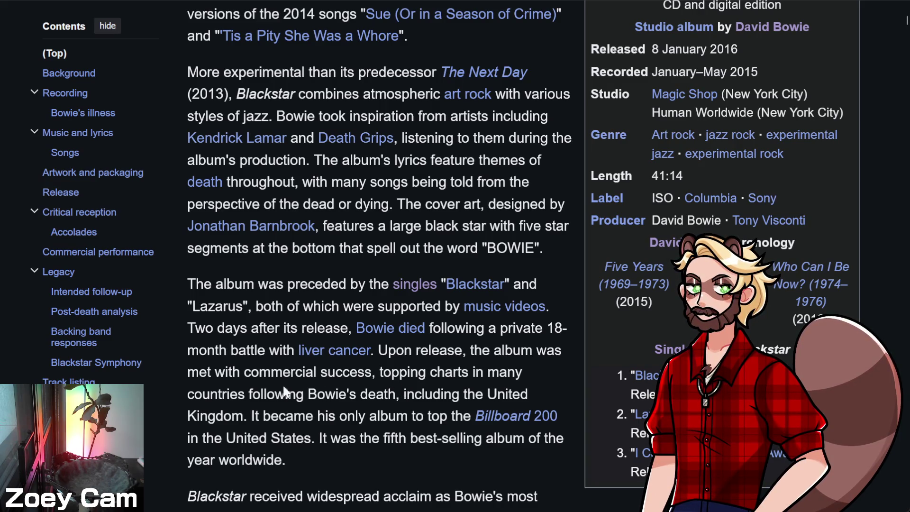
pyautogui.scroll(-2, 266, 378)
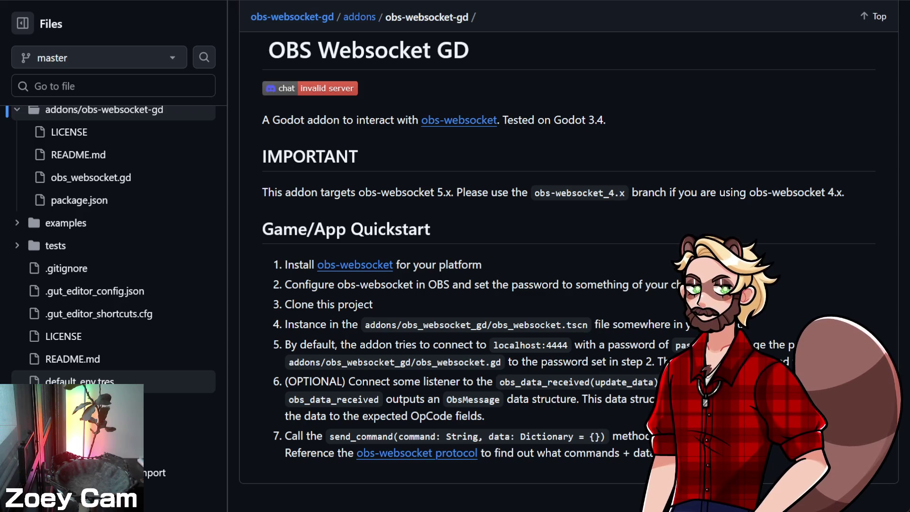
# - Browse past default_env.tres and demo.tscn in the examples folder to open demo.gd
pyautogui.click(80, 382)
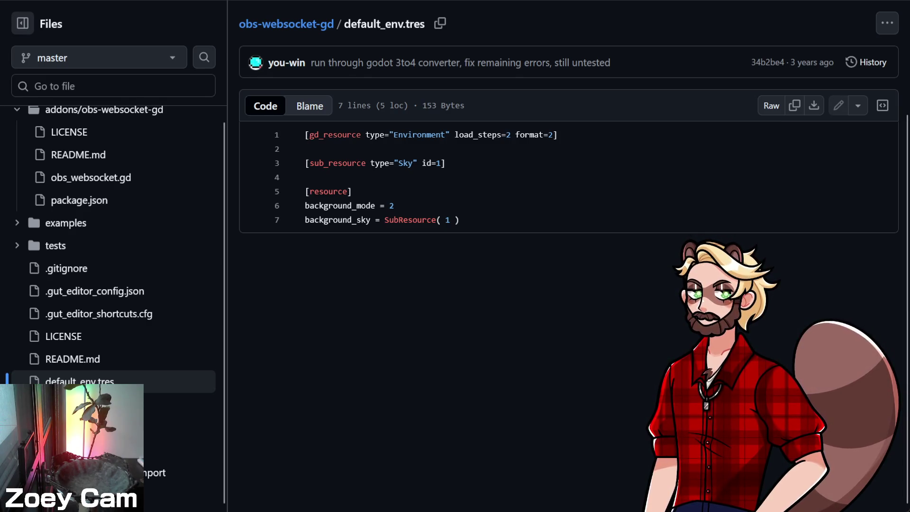
pyautogui.click(19, 225)
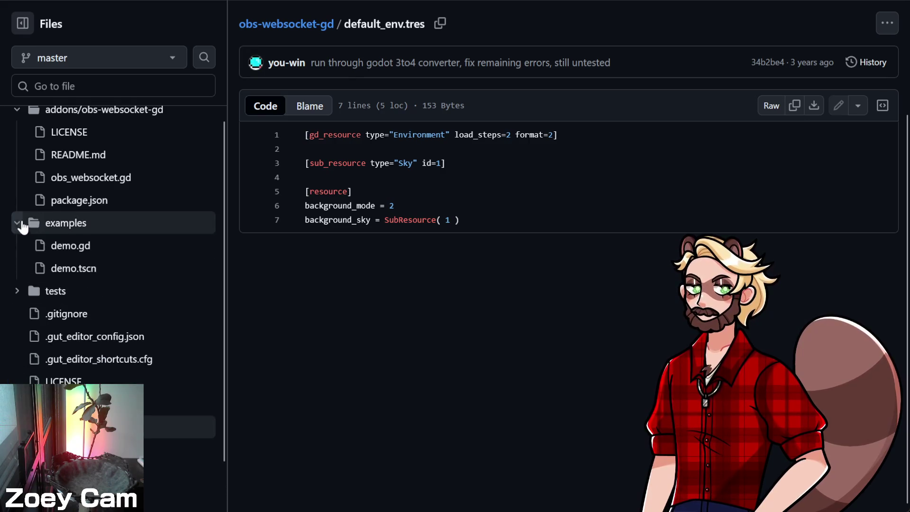
pyautogui.click(129, 275)
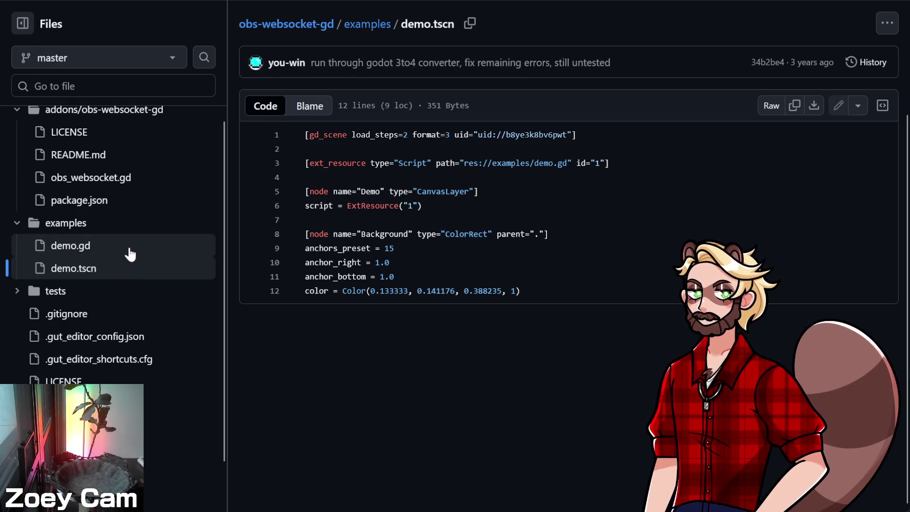
pyautogui.click(130, 254)
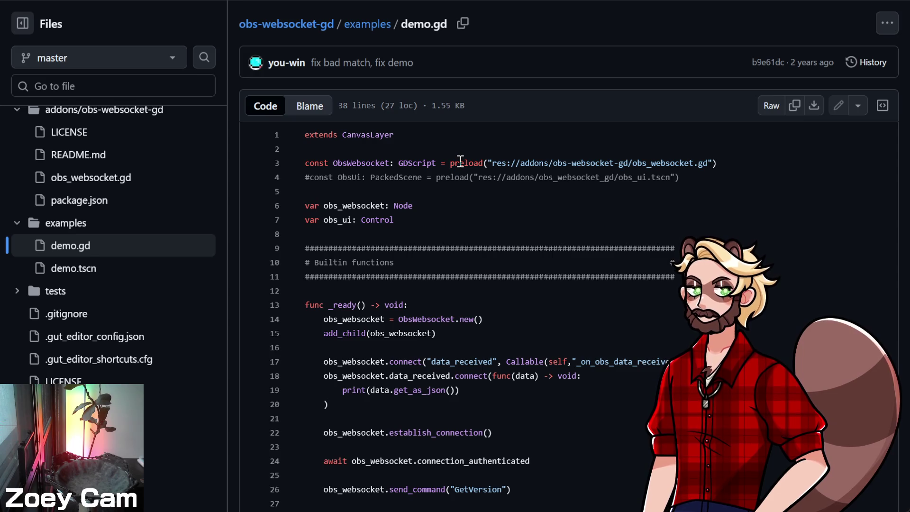
# - Select demo.gd's line 3 ObsWebsocket preload of obs_websocket.gd, then line 14 creating the websocket
pyautogui.scroll(-2, 483, 259)
pyautogui.scroll(2, 486, 262)
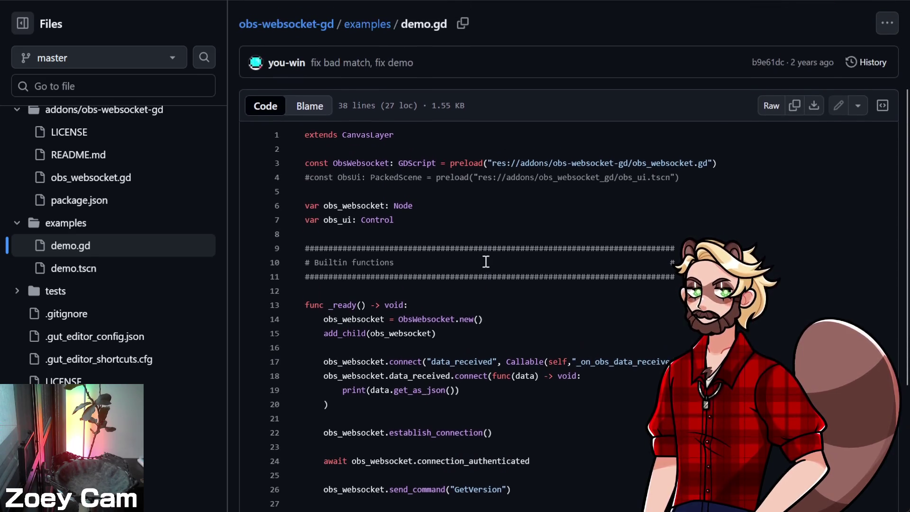
pyautogui.tripleClick(470, 163)
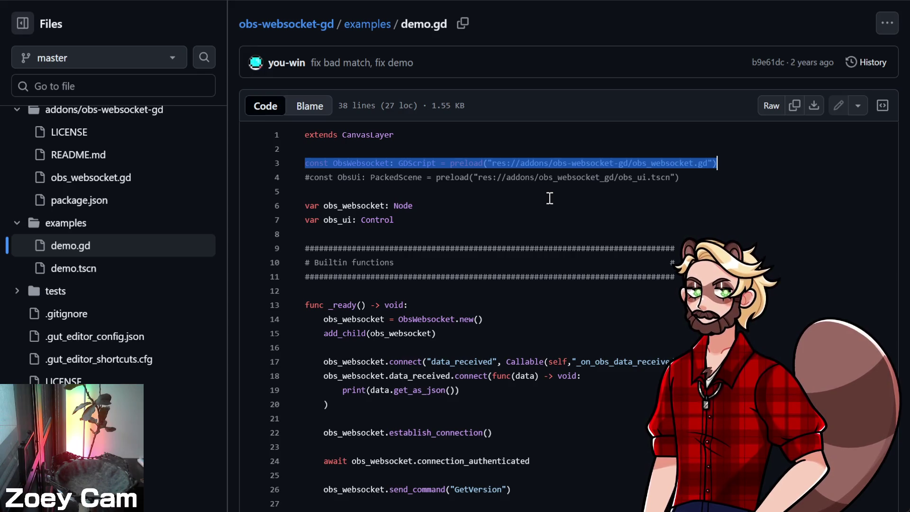
pyautogui.scroll(-1, 374, 317)
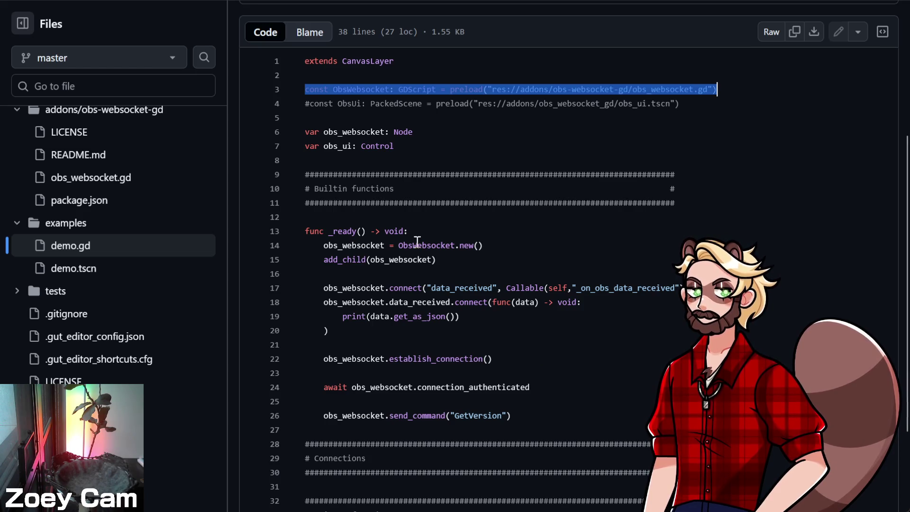
pyautogui.scroll(2, 479, 251)
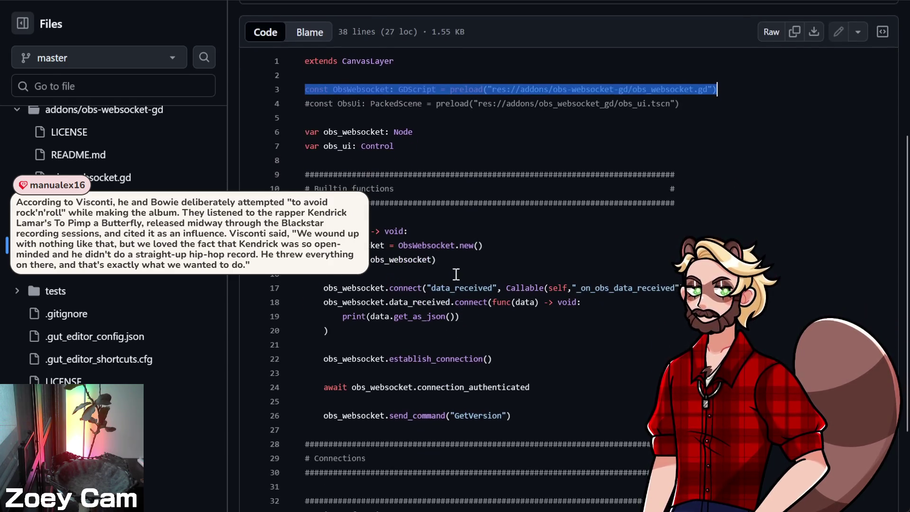
pyautogui.tripleClick(456, 248)
# - Select lines 14–18 of demo.gd and check the establish_connection reference
pyautogui.tripleClick(186, 244)
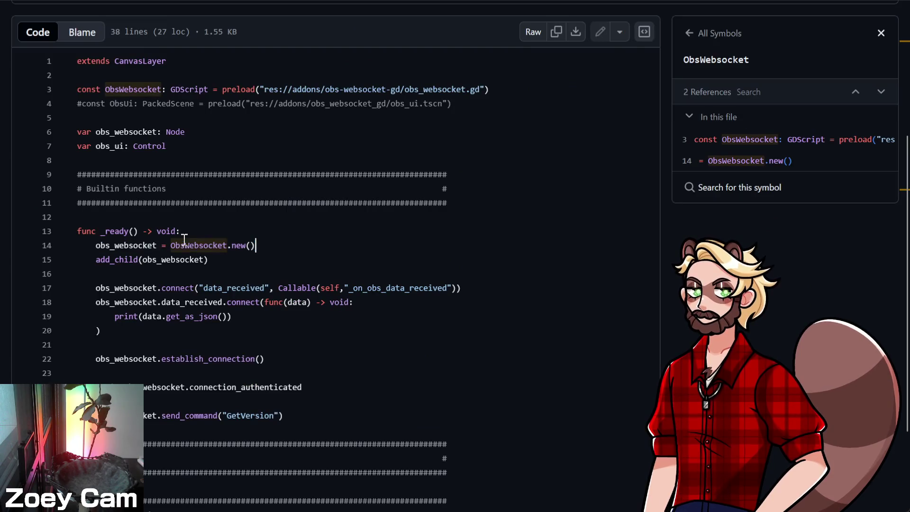
pyautogui.moveTo(185, 241); pyautogui.dragTo(189, 360)
pyautogui.click(189, 359)
pyautogui.scroll(-2, 261, 366)
pyautogui.click(313, 345)
# - Select the full websocket setup code in _ready, lines 14–26, and return to Godot
pyautogui.scroll(2, 229, 184)
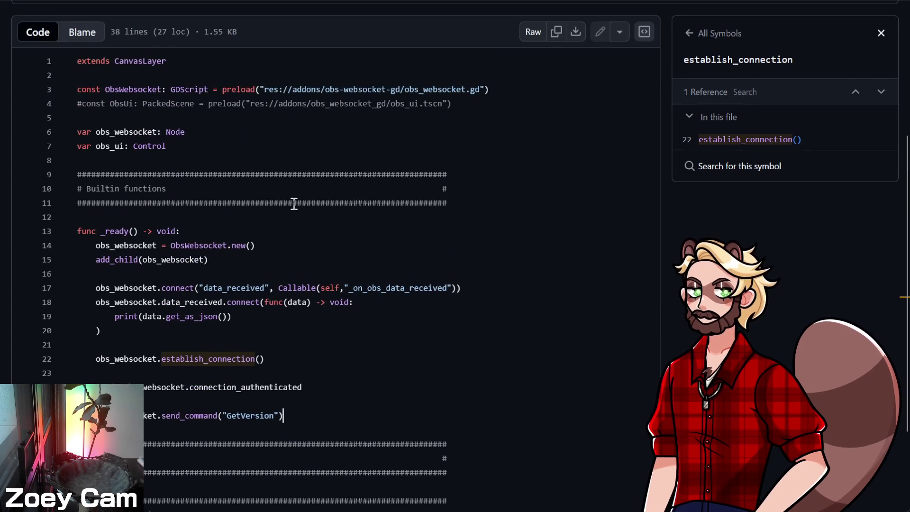
pyautogui.click(304, 247)
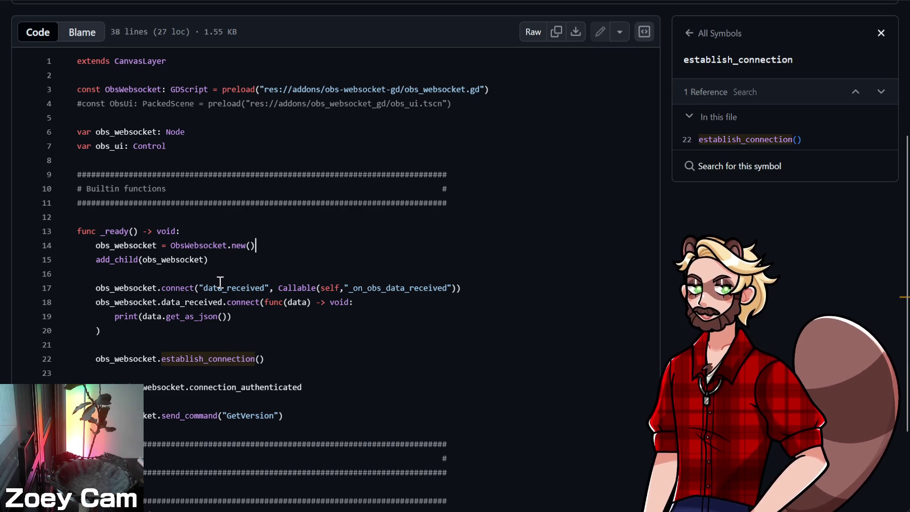
pyautogui.scroll(-2, 424, 385)
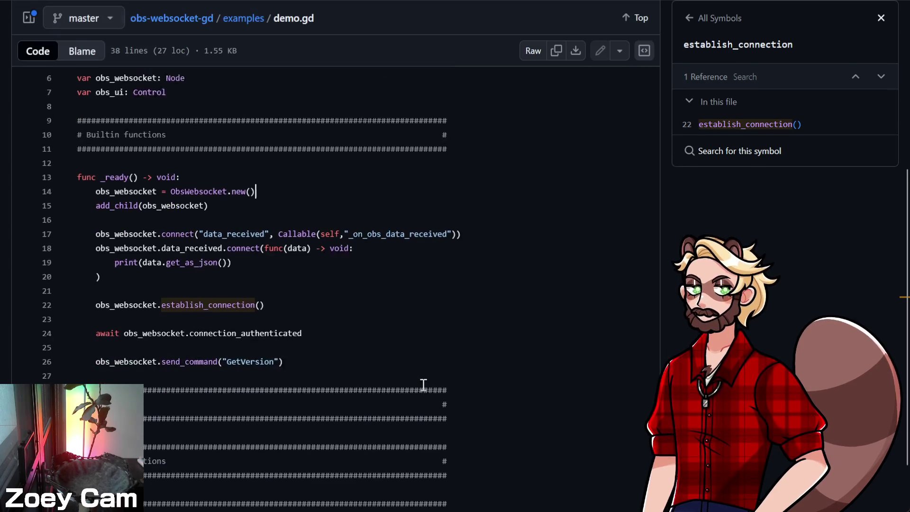
pyautogui.scroll(-1, 389, 299)
pyautogui.scroll(5, 379, 298)
pyautogui.scroll(-3, 366, 311)
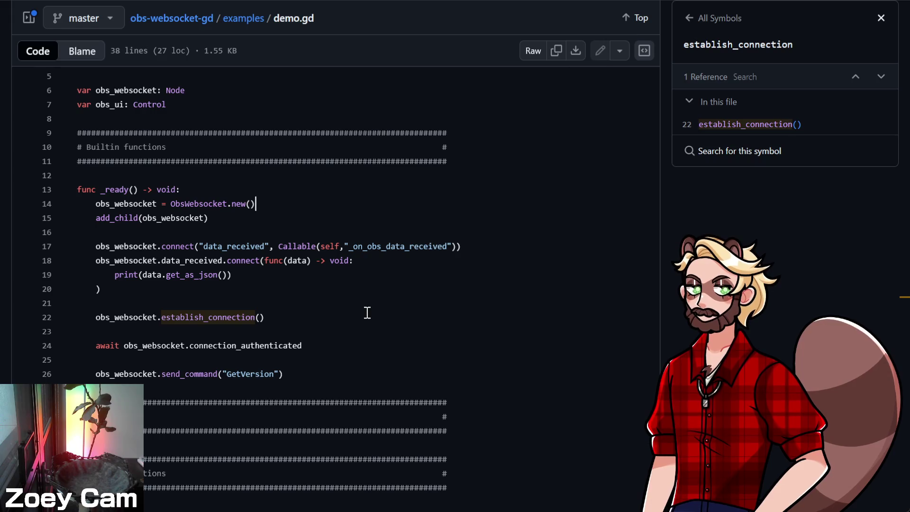
pyautogui.moveTo(246, 204)
pyautogui.mouseDown()
pyautogui.moveTo(237, 218)
pyautogui.moveTo(250, 374)
pyautogui.mouseUp()
pyautogui.hotkey('ctrl', 'c')
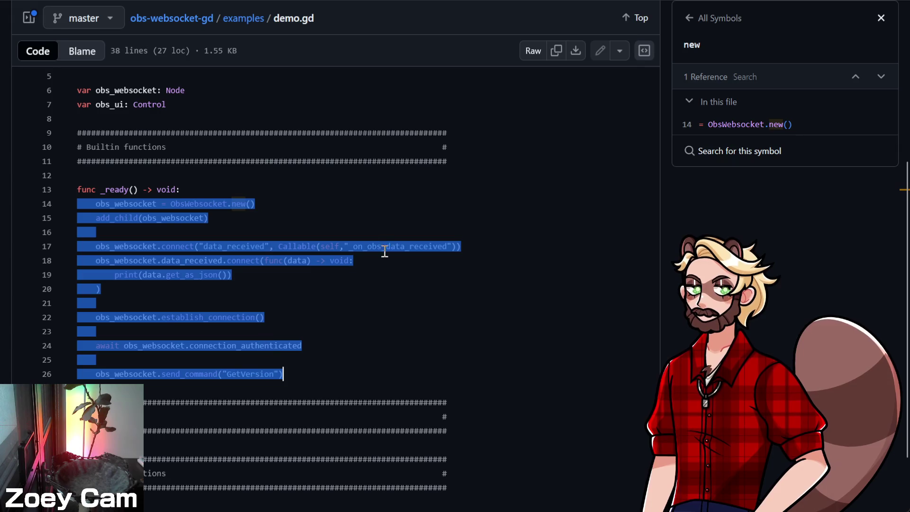
pyautogui.hotkey('alt', 'Tab')
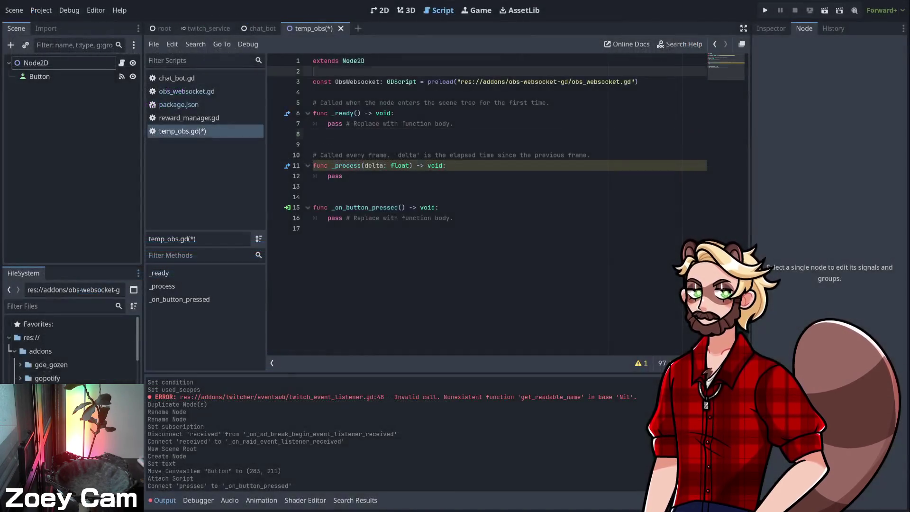
# - Paste the websocket setup code into _ready and swap line 7's tab indentation for spaces
pyautogui.hotkey('ctrl', 'v')
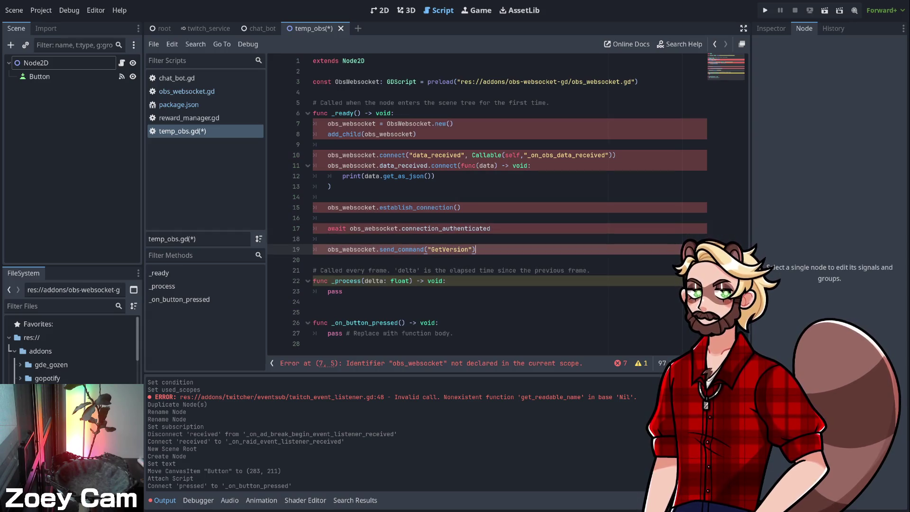
pyautogui.click(454, 123)
pyautogui.press('Home')
pyautogui.hotkey('shift', 'Home')
pyautogui.press('Tab')
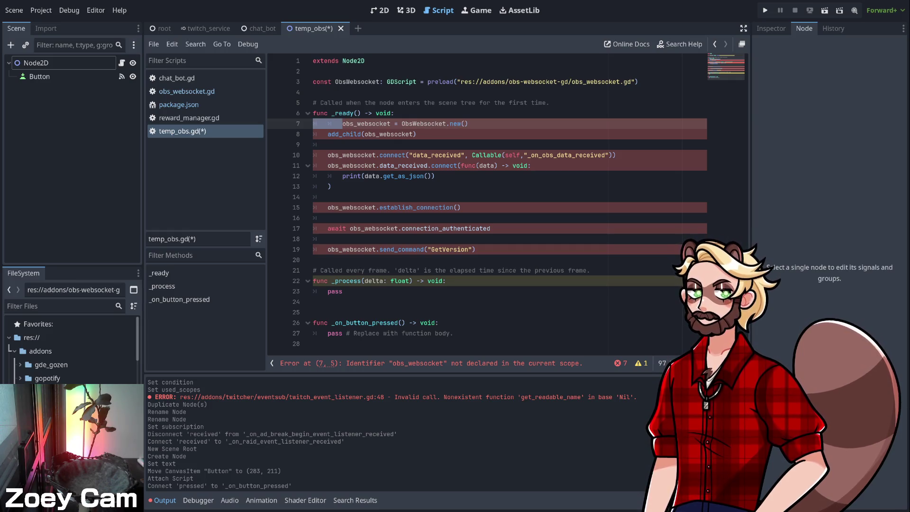
pyautogui.press('BackSpace')
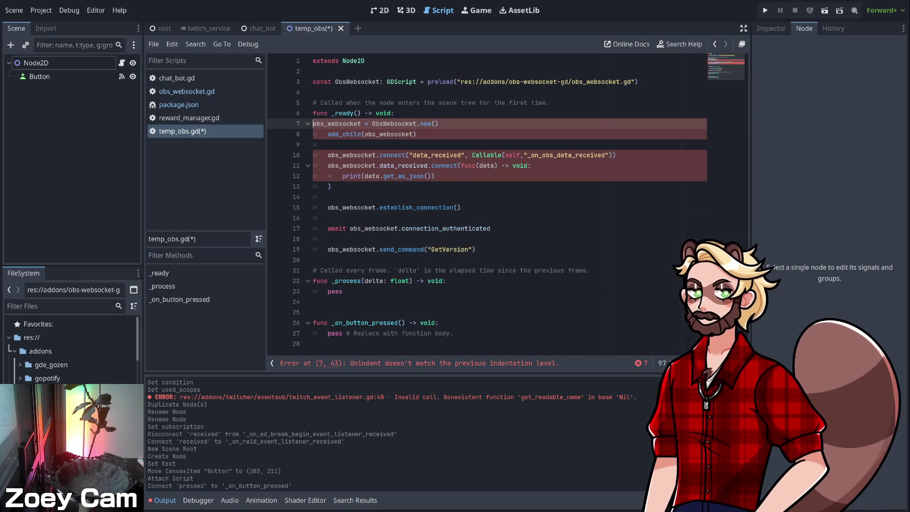
# - Inspect the rest of the _ready body, lines 8–20, then return to line 7
pyautogui.click(328, 144)
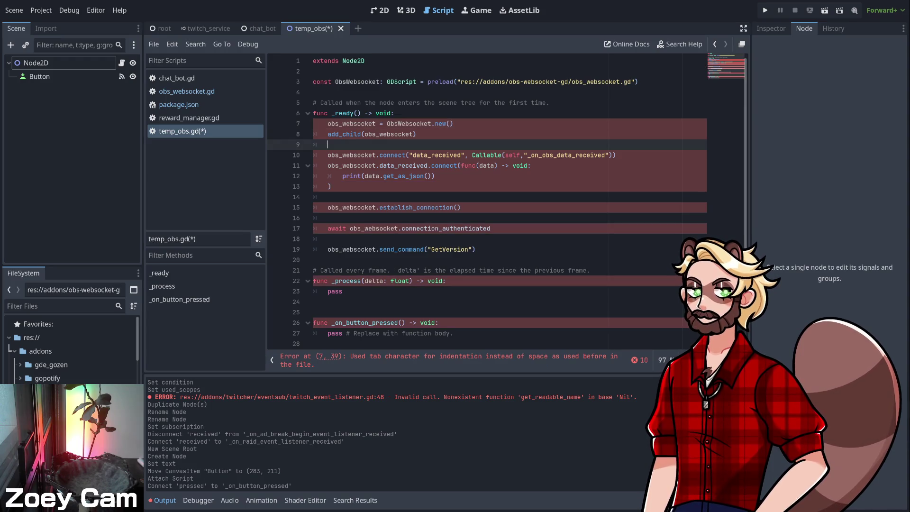
pyautogui.moveTo(313, 134); pyautogui.dragTo(313, 260)
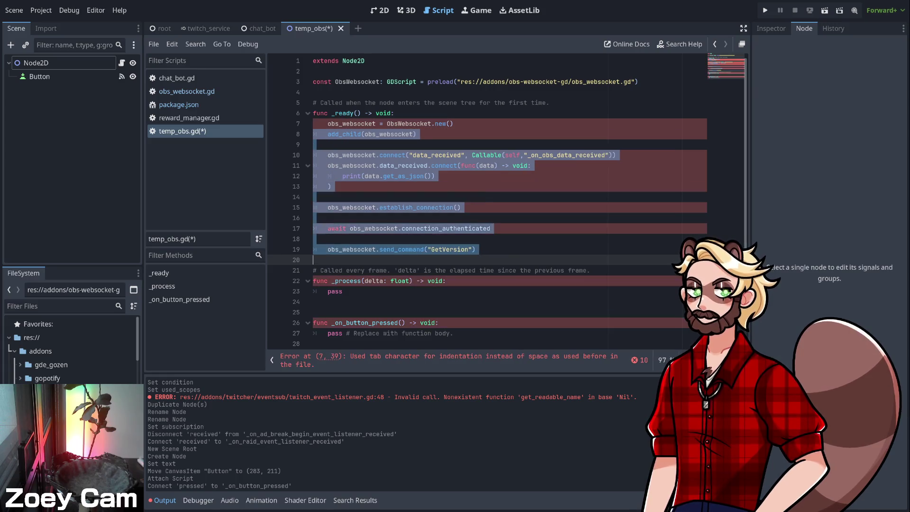
pyautogui.click(380, 250)
pyautogui.click(313, 260)
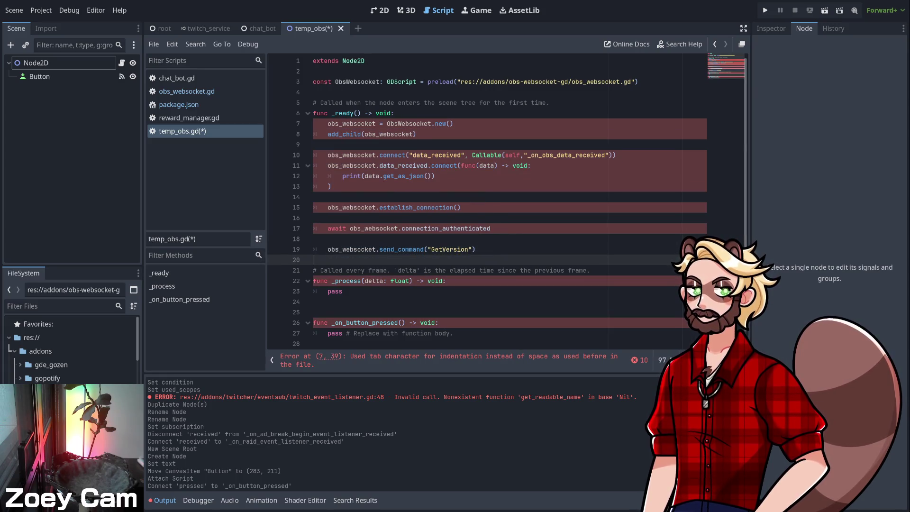
pyautogui.click(328, 123)
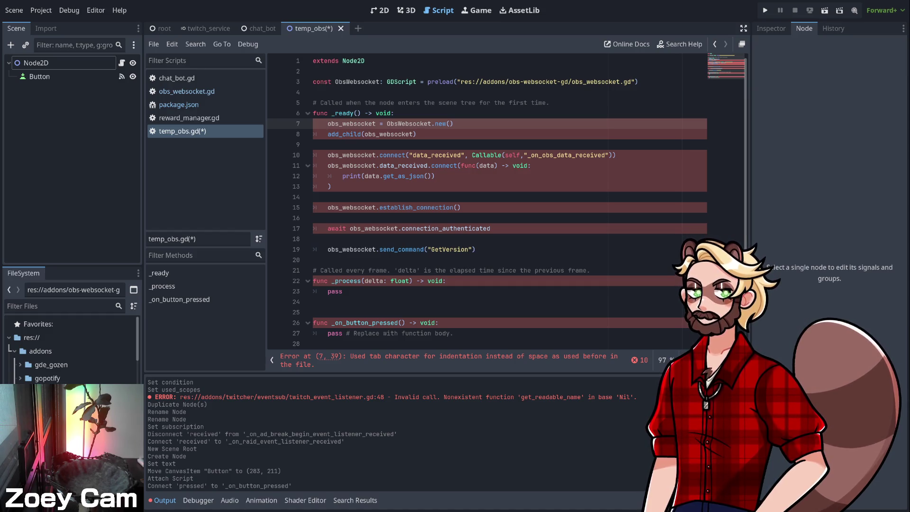
# - Review the _ready body from line 7 through line 20 for the indentation error
pyautogui.click(313, 197)
pyautogui.click(313, 260)
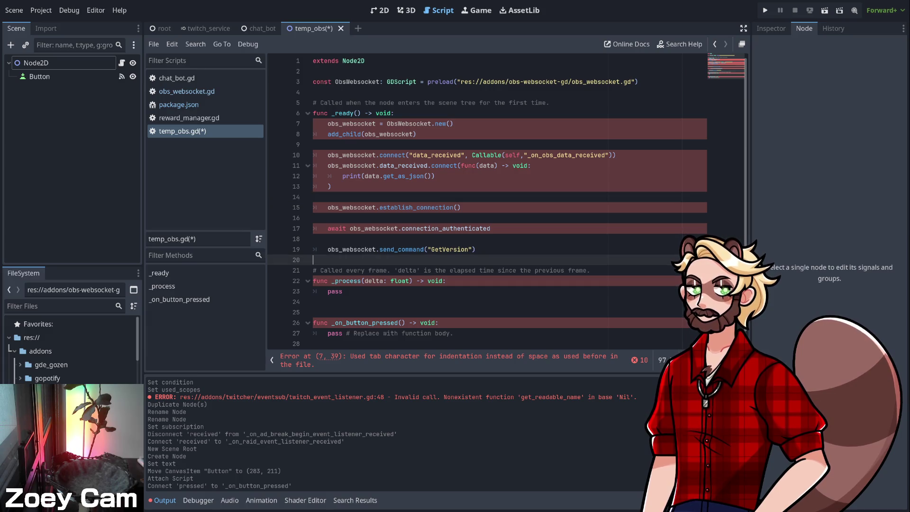
pyautogui.click(314, 229)
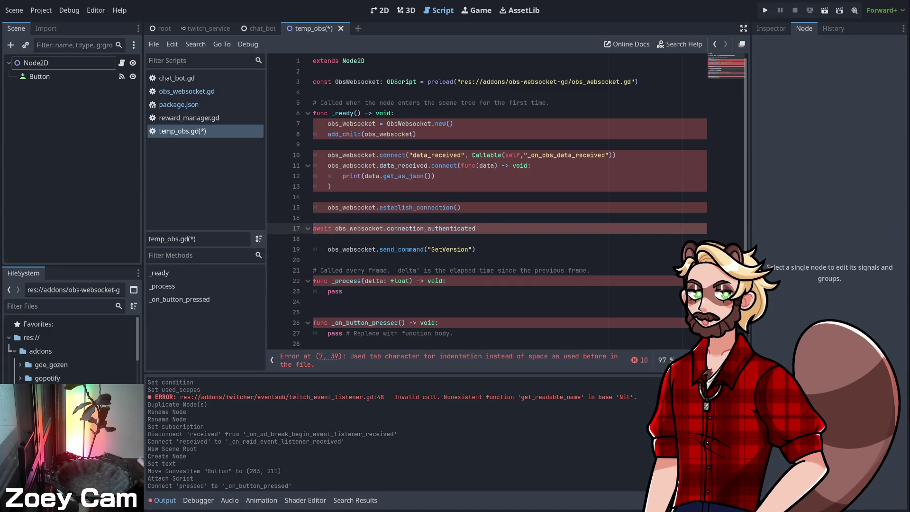
pyautogui.press('Up')
pyautogui.press('Up')
pyautogui.press('Up')
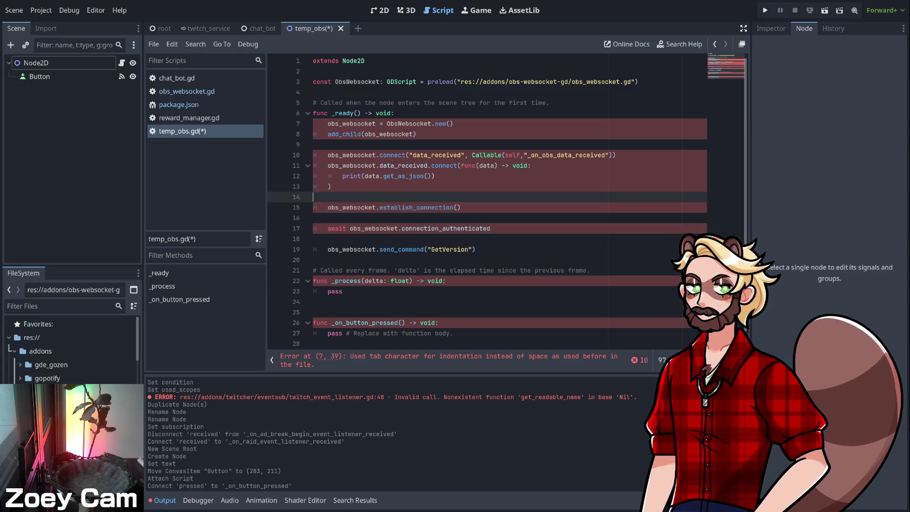
pyautogui.press('Up')
pyautogui.press('Up')
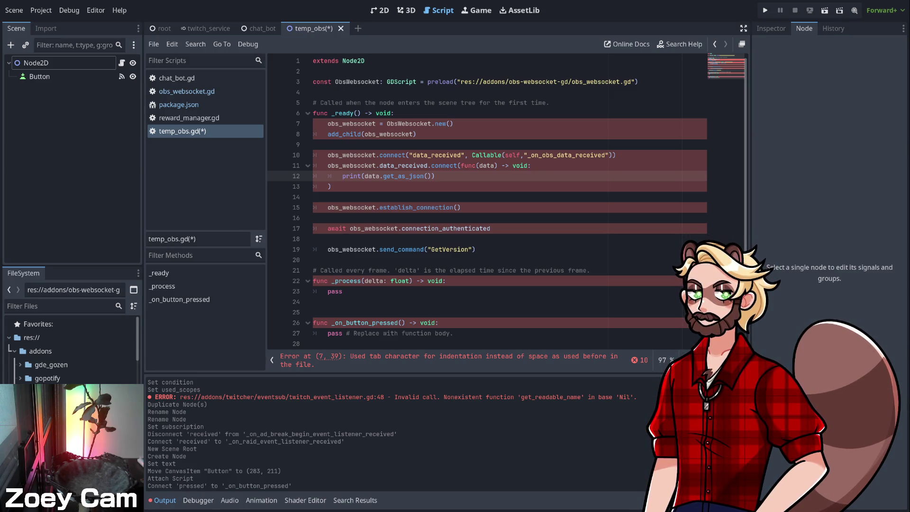
pyautogui.click(327, 123)
pyautogui.press('Down')
pyautogui.hotkey('shift', 'Down')
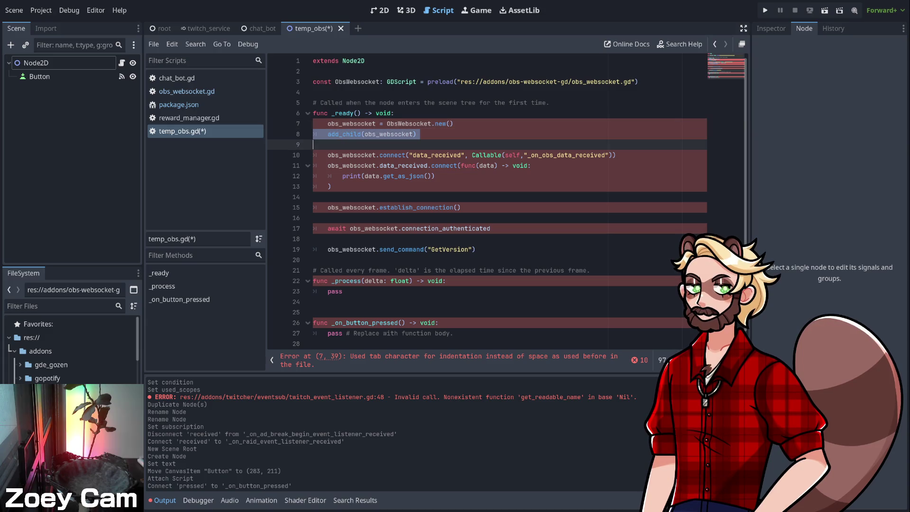
pyautogui.hotkey('shift', 'Down')
pyautogui.hotkey('shift', 'Down')
pyautogui.hotkey('shift', 'Down')
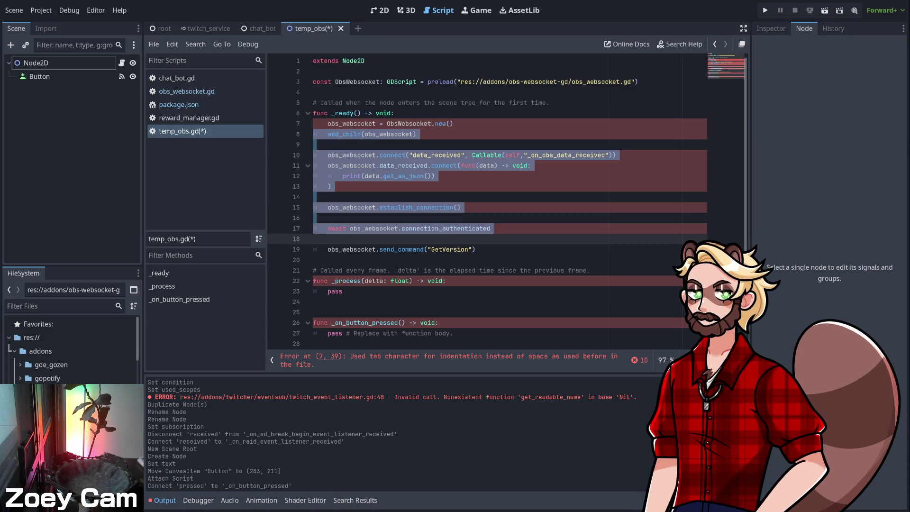
pyautogui.click(366, 228)
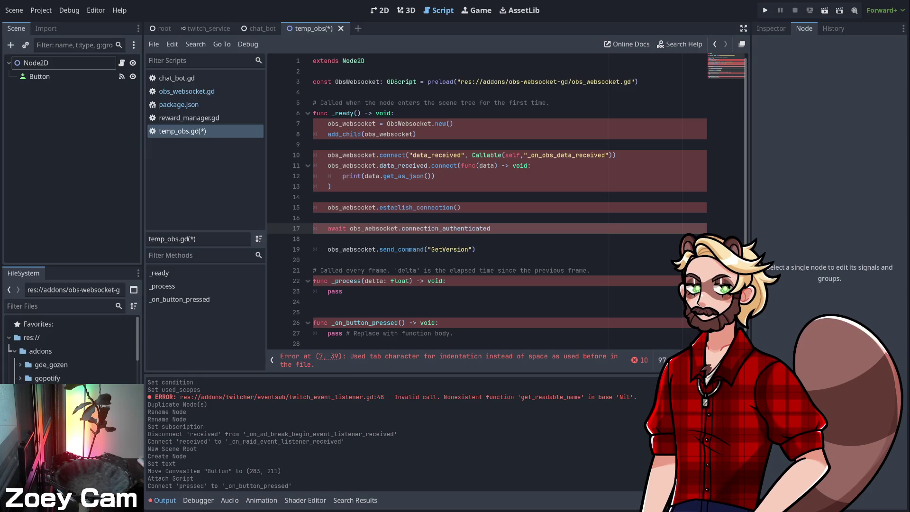
# - Replace line 7's leading spaces with a single tab
pyautogui.click(317, 123)
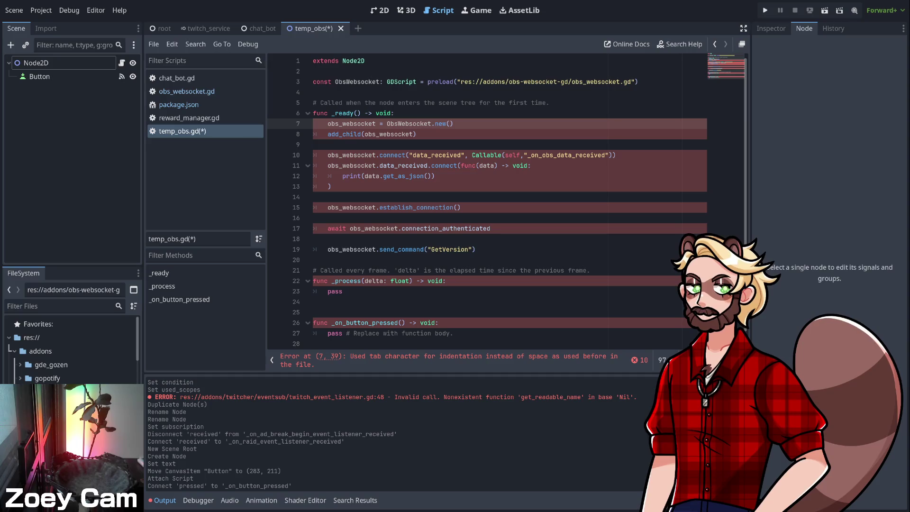
pyautogui.press('BackSpace')
pyautogui.press('Tab')
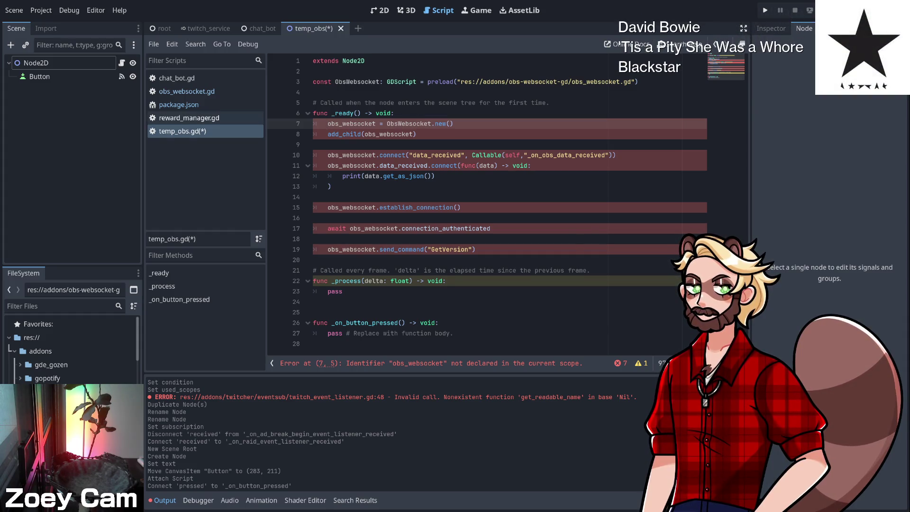
pyautogui.click(189, 118)
pyautogui.click(187, 91)
pyautogui.click(182, 130)
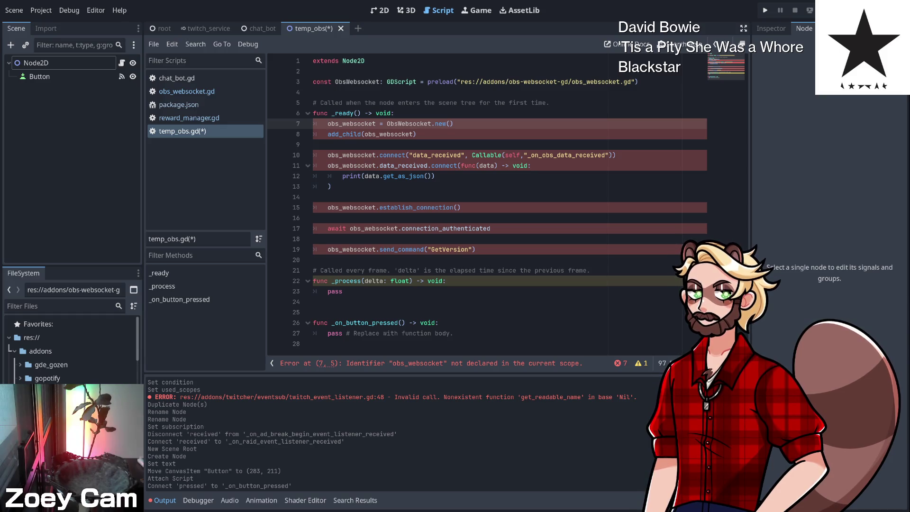
pyautogui.click(313, 197)
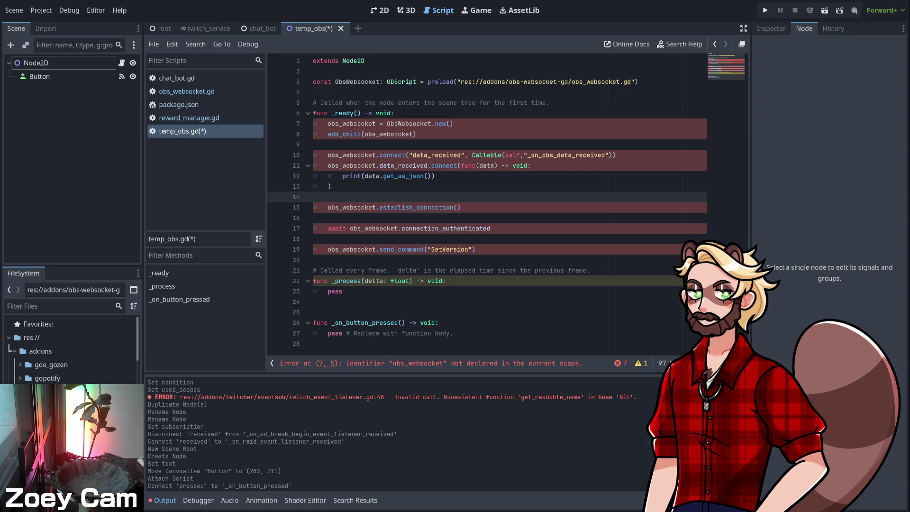
pyautogui.click(313, 102)
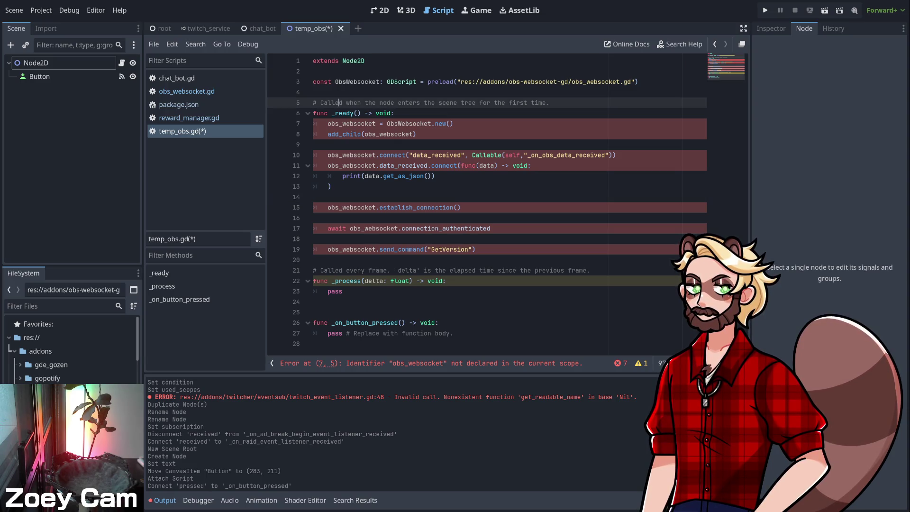
# - Declare var obs_websocket: Node on line 4, followed by a blank line
pyautogui.press('Up')
pyautogui.write('var obs_websocket: Node')
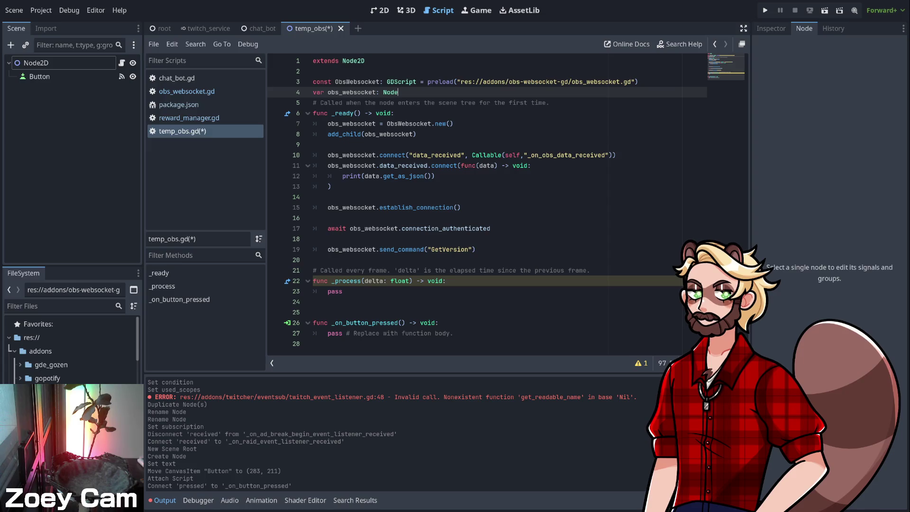
pyautogui.click(313, 103)
pyautogui.press('Return')
# - Delete the _ready comment line and the unused _process function with its comment
pyautogui.hotkey('shift', 'Down')
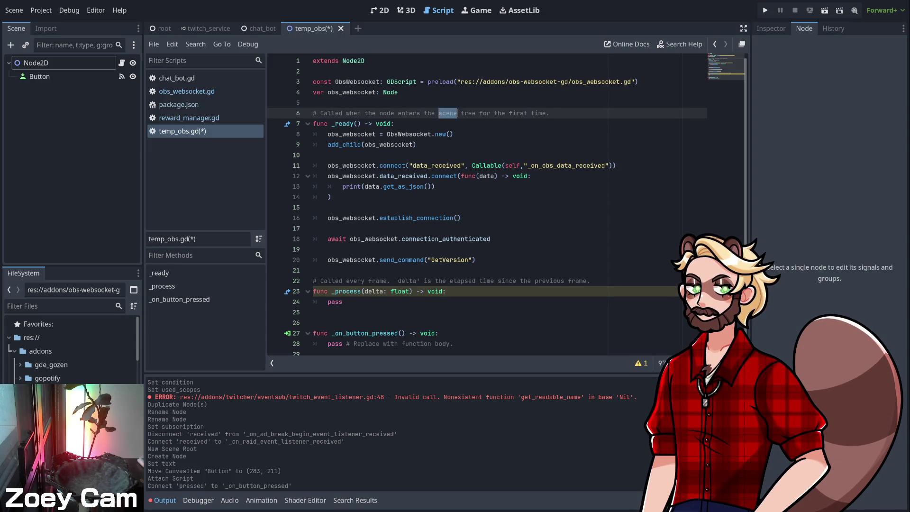
pyautogui.press('BackSpace')
pyautogui.moveTo(313, 312); pyautogui.dragTo(312, 270)
pyautogui.press('BackSpace')
pyautogui.press('BackSpace')
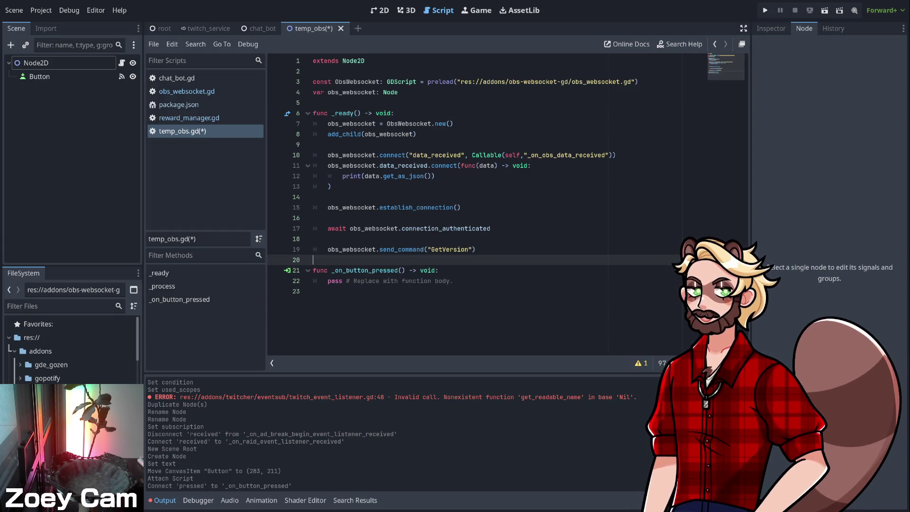
pyautogui.click(330, 186)
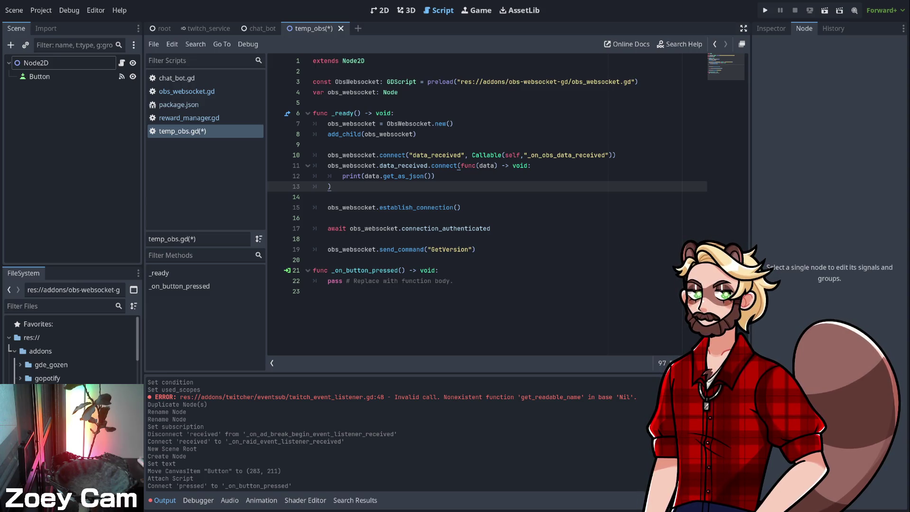
pyautogui.click(314, 260)
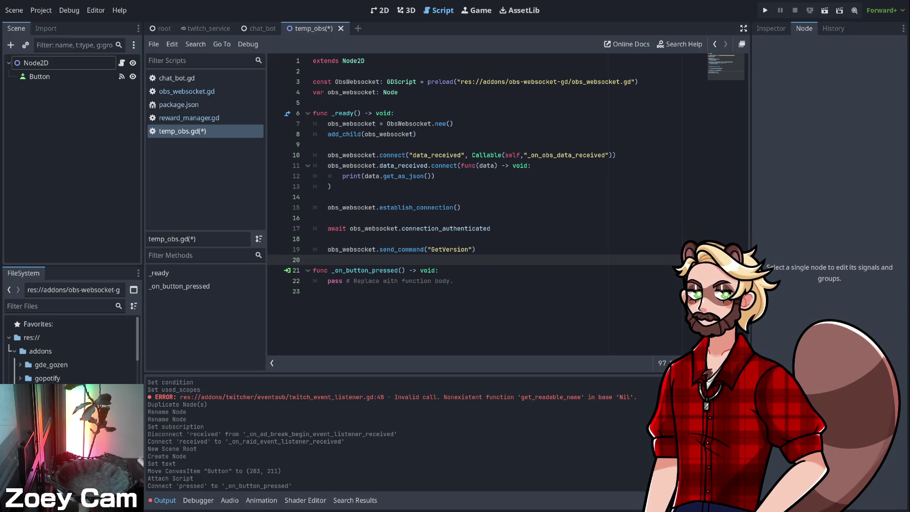
# - Comment out line 10's data_received connect to _on_obs_data_received using Ctrl+K
pyautogui.click(616, 155)
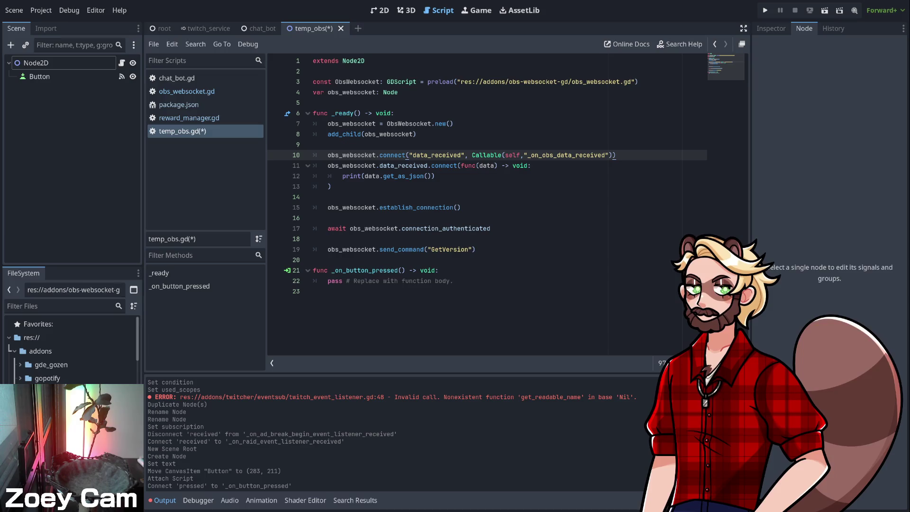
pyautogui.click(394, 113)
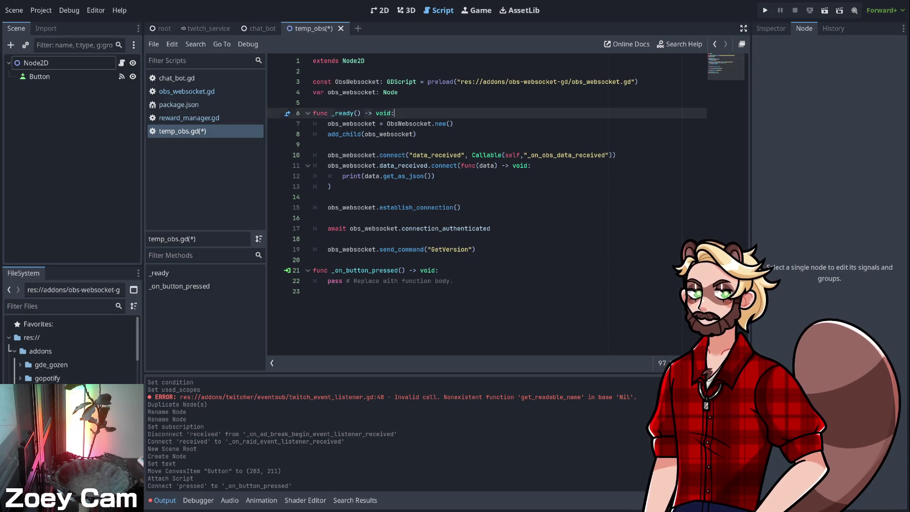
pyautogui.click(615, 155)
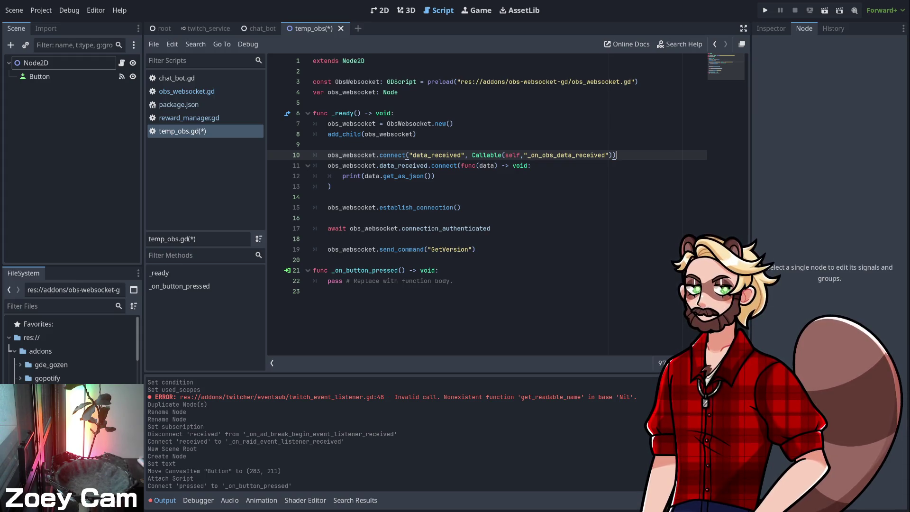
pyautogui.hotkey('ctrl', 'k')
pyautogui.click(314, 196)
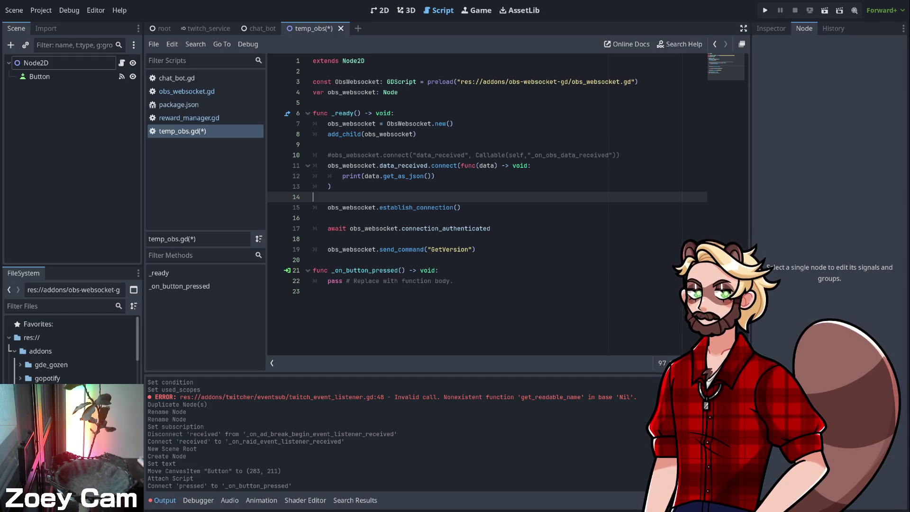
pyautogui.click(313, 239)
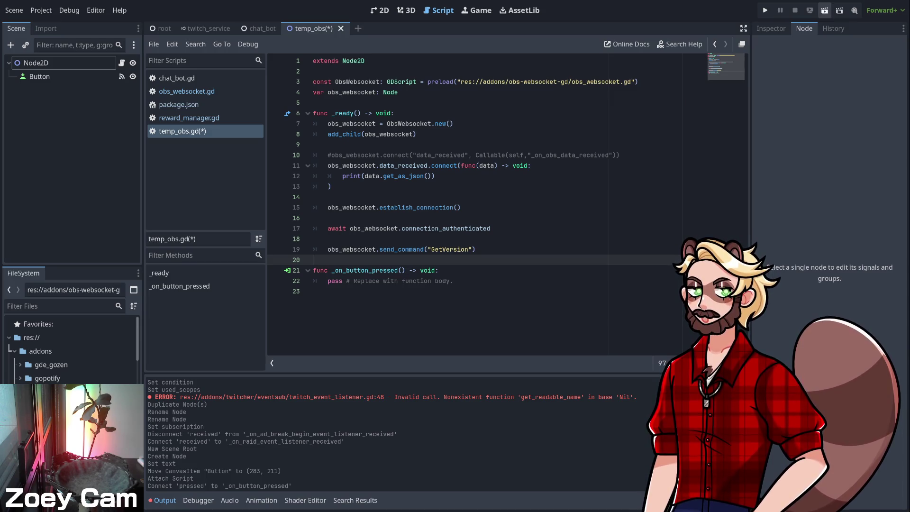
# - Save and run the current scene, then check the debugger's Errors and Stack Trace tabs
pyautogui.click(825, 10)
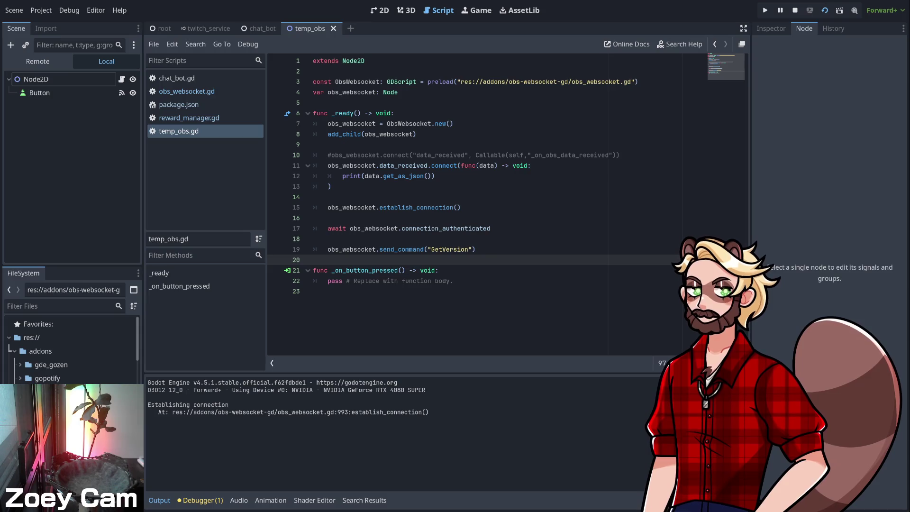
pyautogui.click(475, 250)
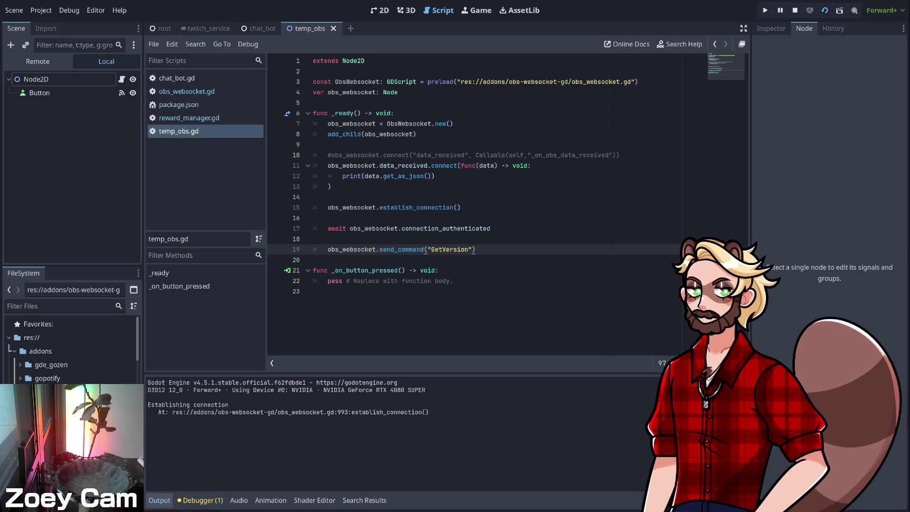
pyautogui.click(200, 501)
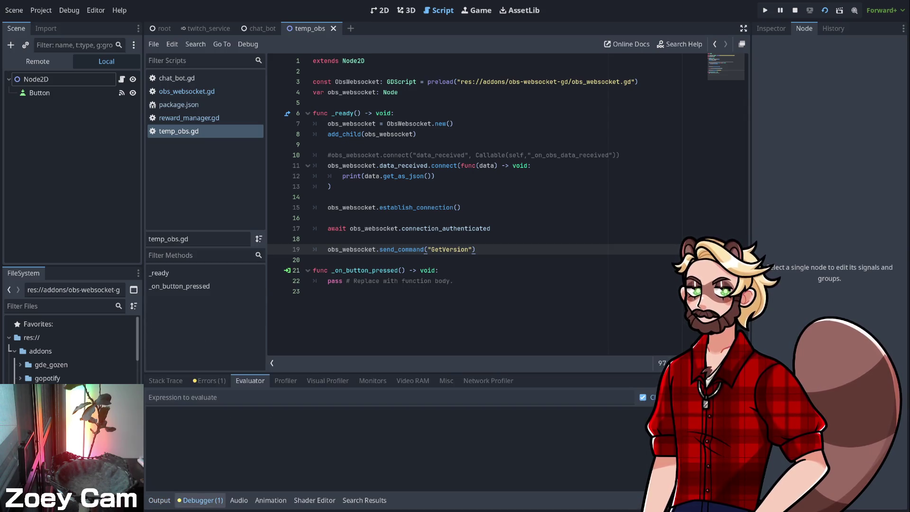
pyautogui.click(209, 381)
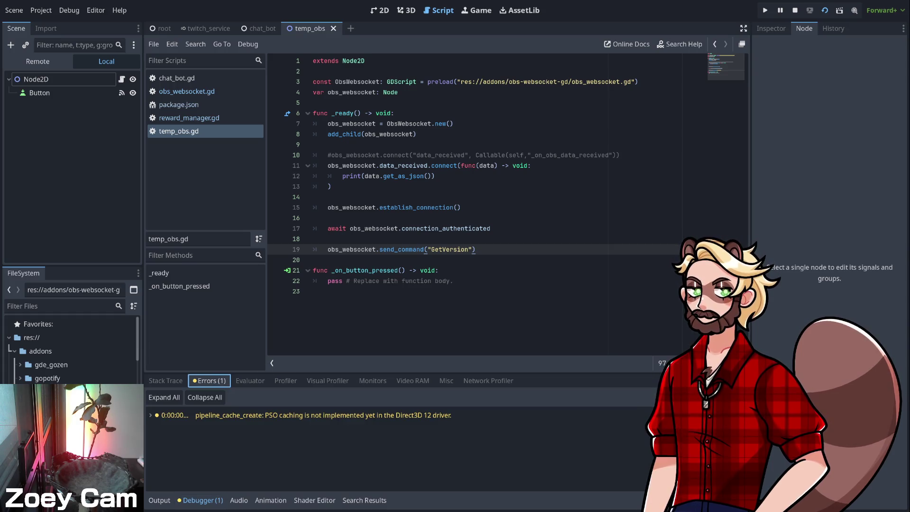
pyautogui.click(166, 381)
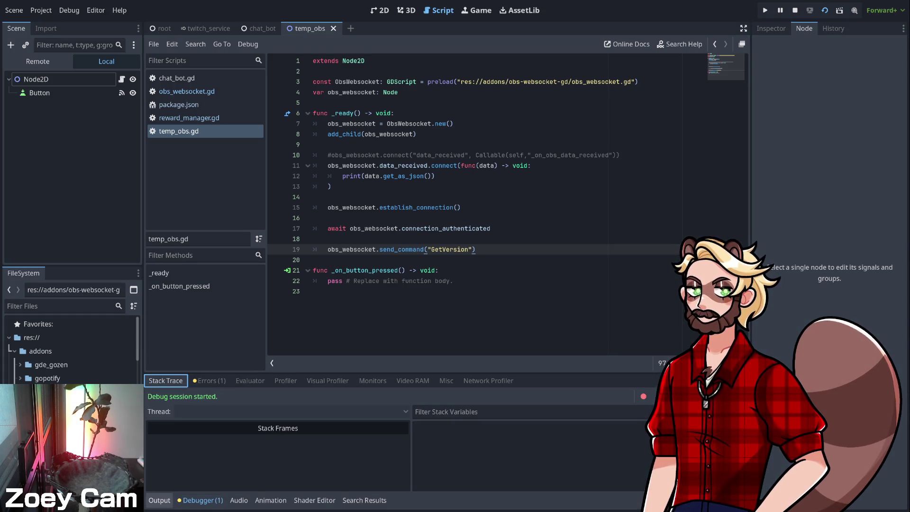
pyautogui.click(476, 250)
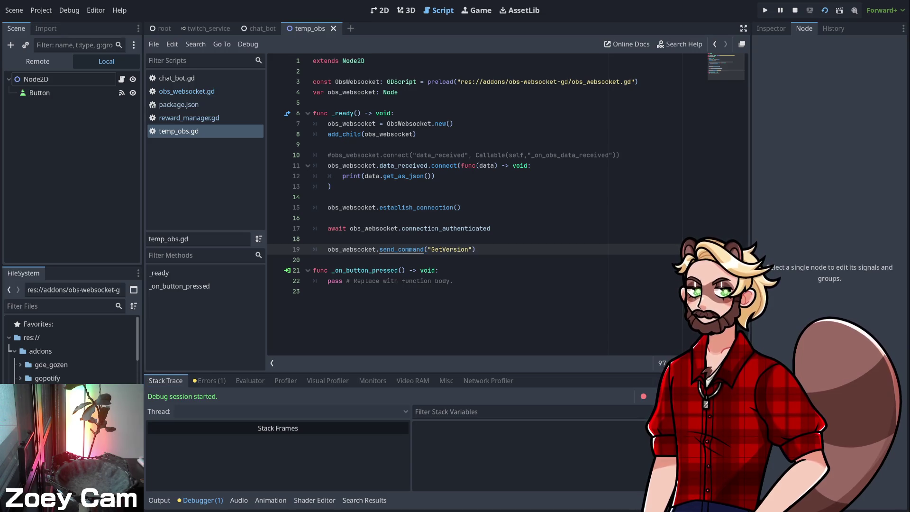
pyautogui.keyDown('ctrl'); pyautogui.click(401, 249); pyautogui.keyUp('ctrl')
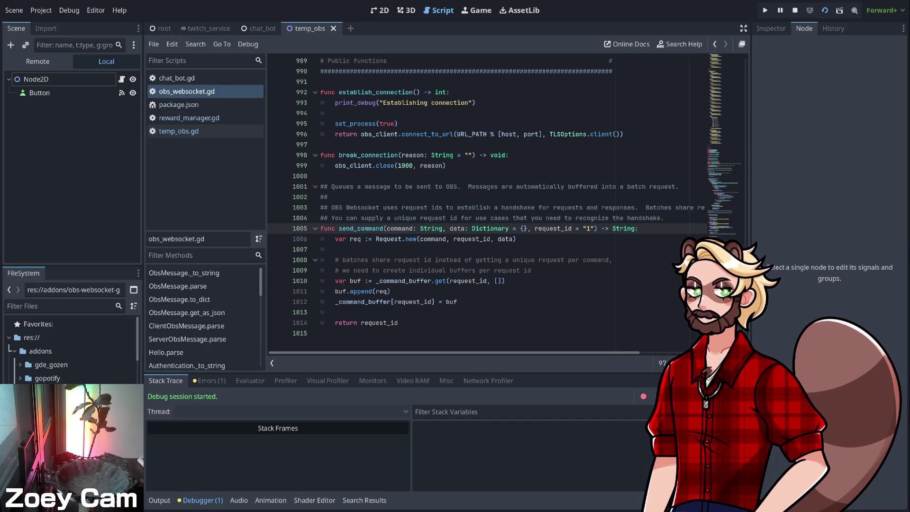
pyautogui.scroll(8, 488, 201)
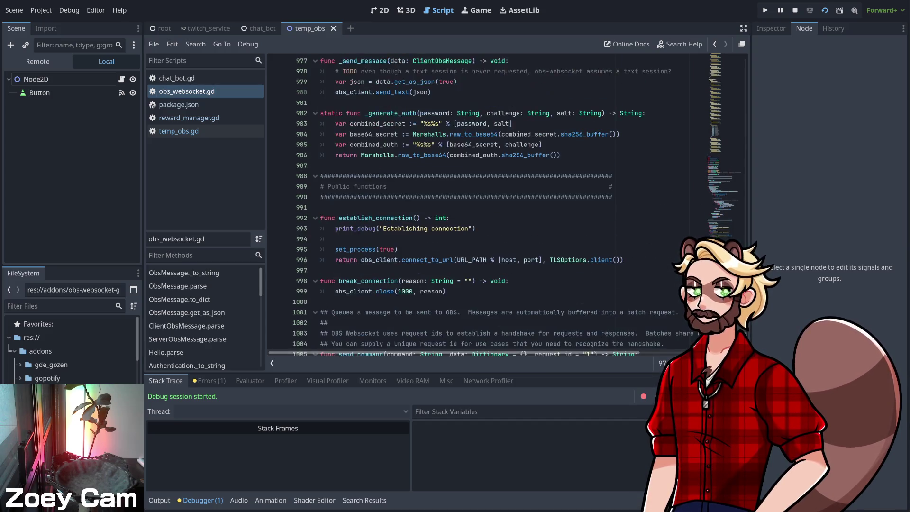
pyautogui.scroll(5, 489, 201)
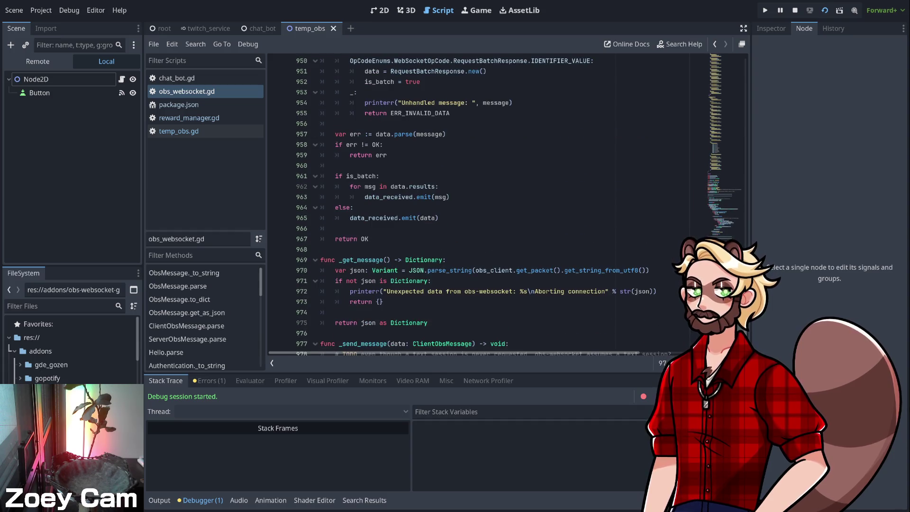
pyautogui.scroll(20, 488, 201)
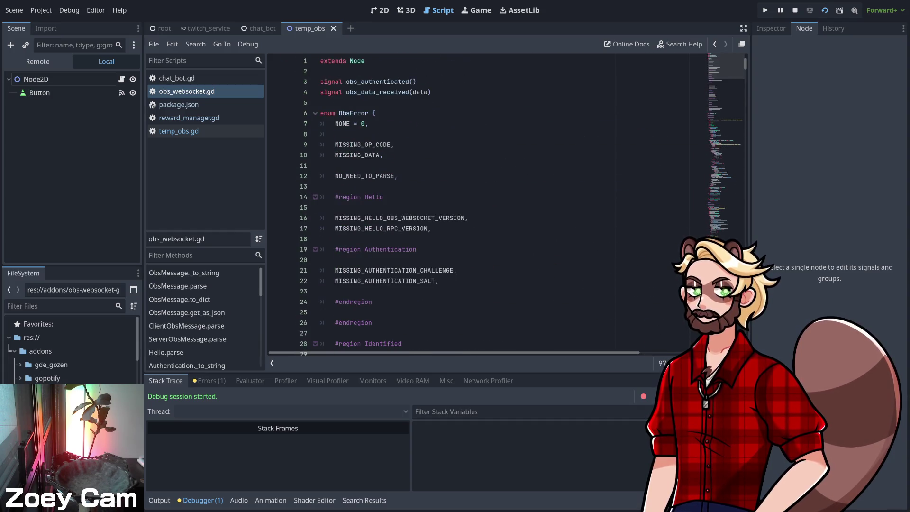
pyautogui.scroll(-20, 488, 202)
pyautogui.scroll(-9, 494, 207)
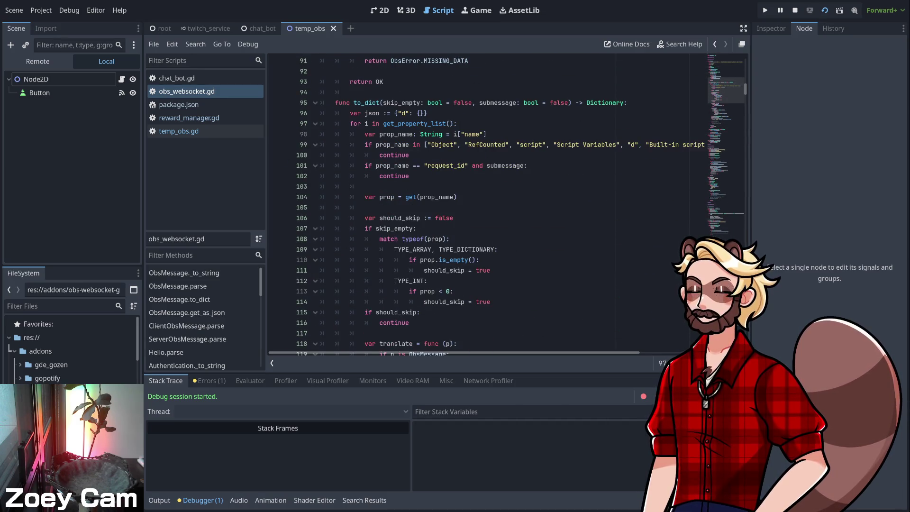
pyautogui.scroll(-17, 488, 204)
pyautogui.scroll(-3, 489, 204)
pyautogui.scroll(-5, 488, 204)
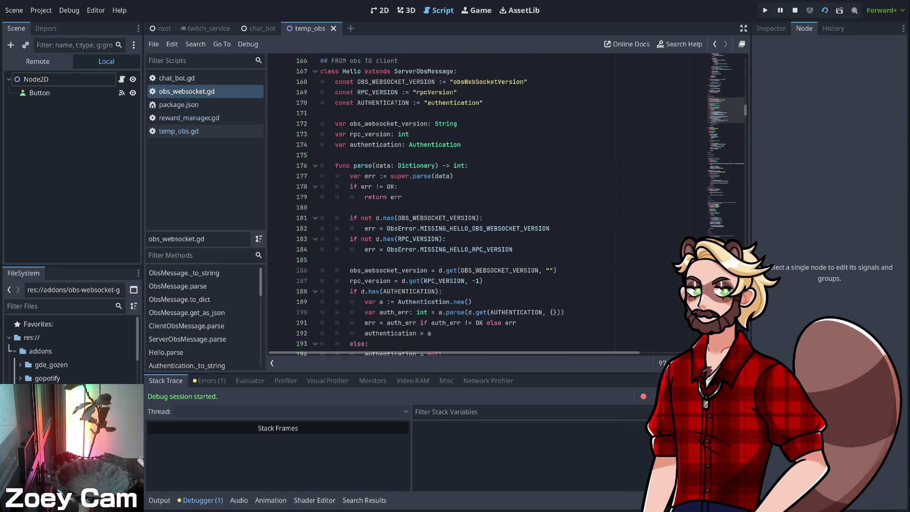
pyautogui.scroll(-6, 488, 204)
pyautogui.scroll(-5, 489, 204)
pyautogui.click(321, 302)
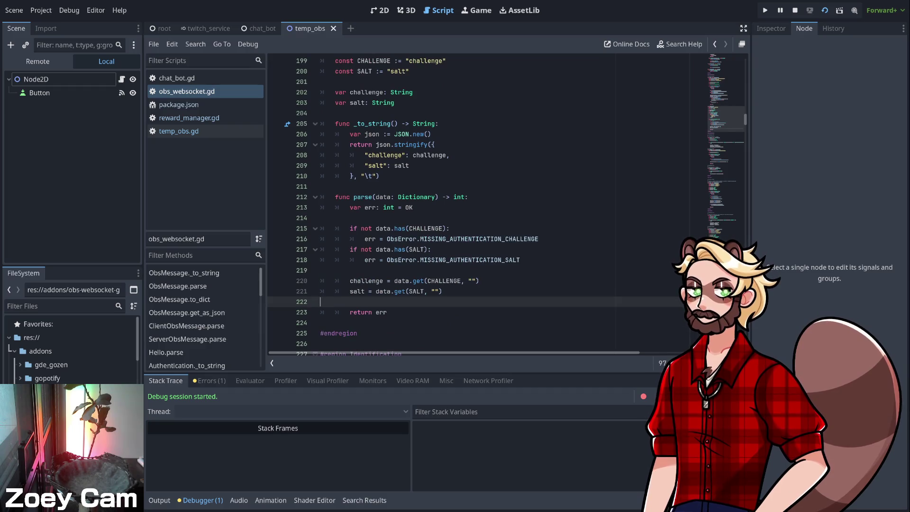
pyautogui.hotkey('ctrl', 'f')
pyautogui.write('data_')
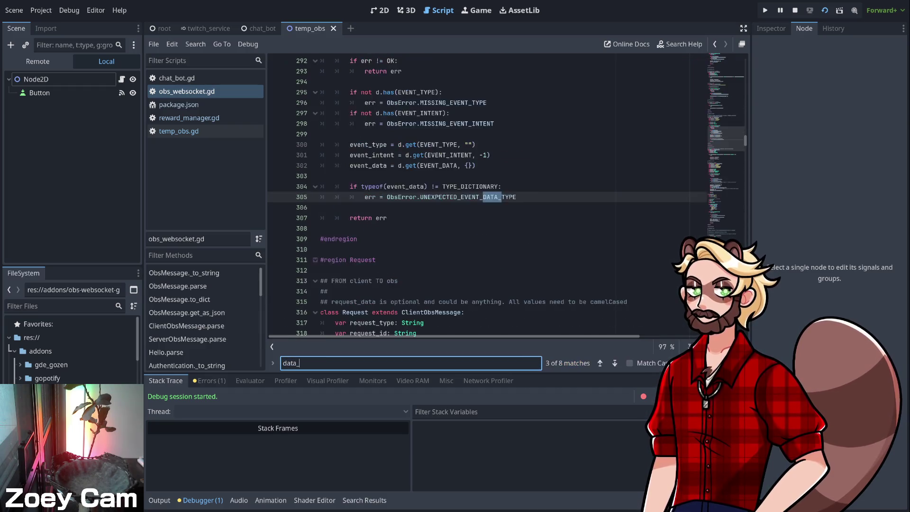
pyautogui.write('received')
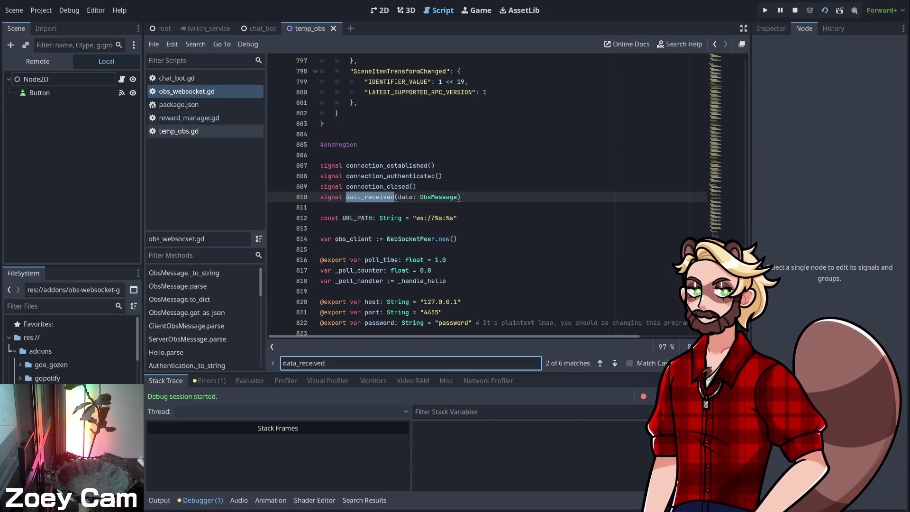
# - Inspect the data_received signal in obs_websocket.gd and its lambda connection in temp_obs.gd's _ready
pyautogui.press('Return')
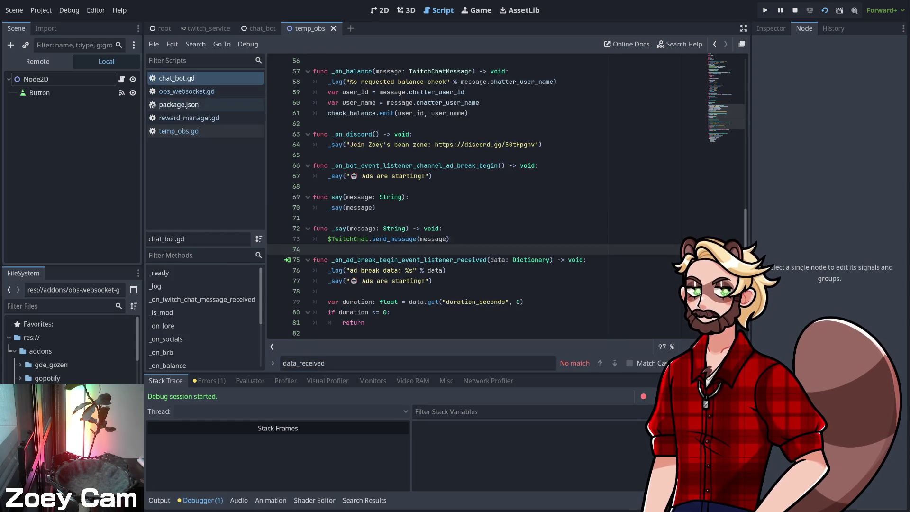
pyautogui.click(179, 131)
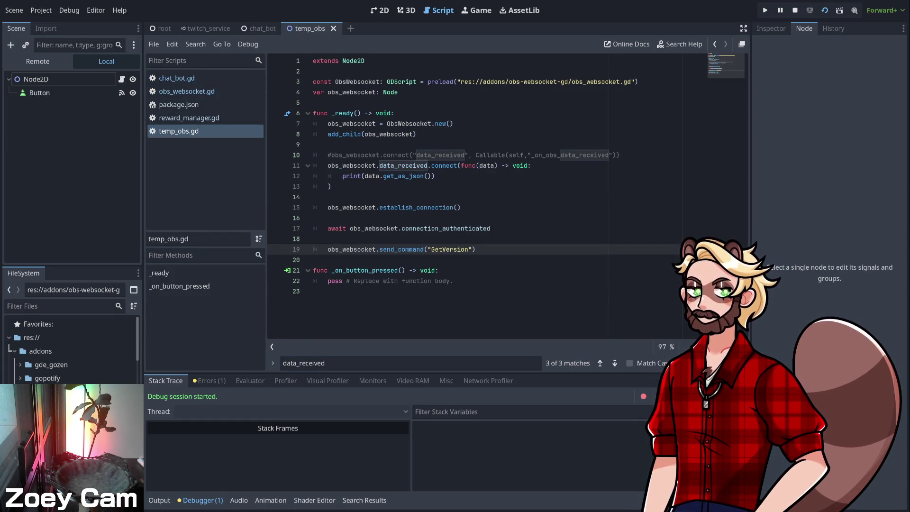
pyautogui.click(401, 166)
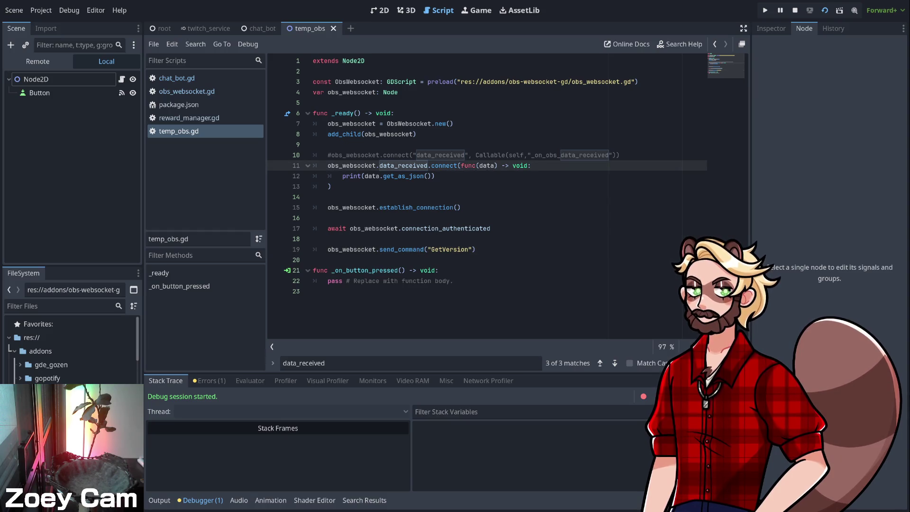
pyautogui.click(435, 176)
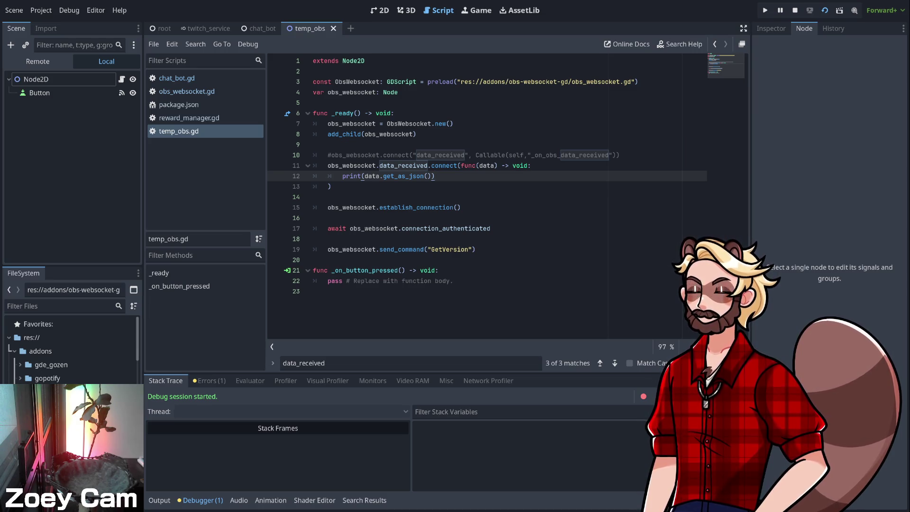
pyautogui.click(314, 292)
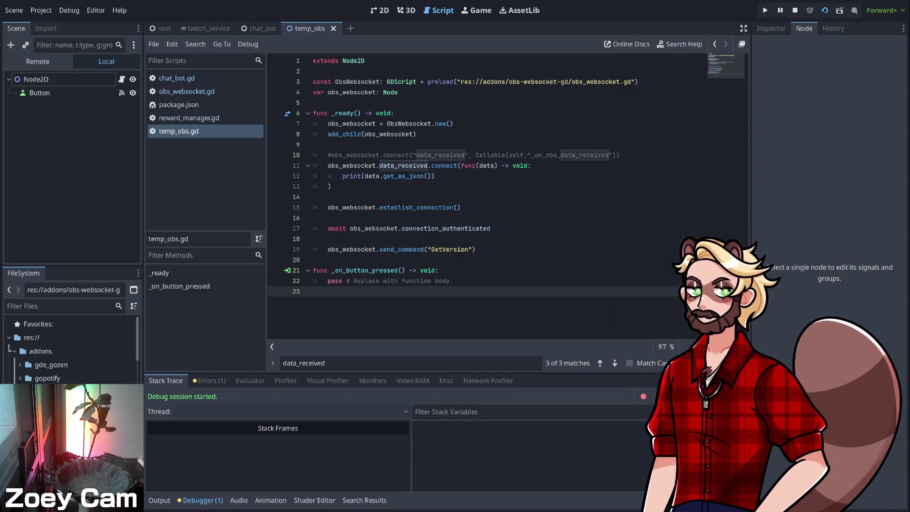
pyautogui.click(715, 43)
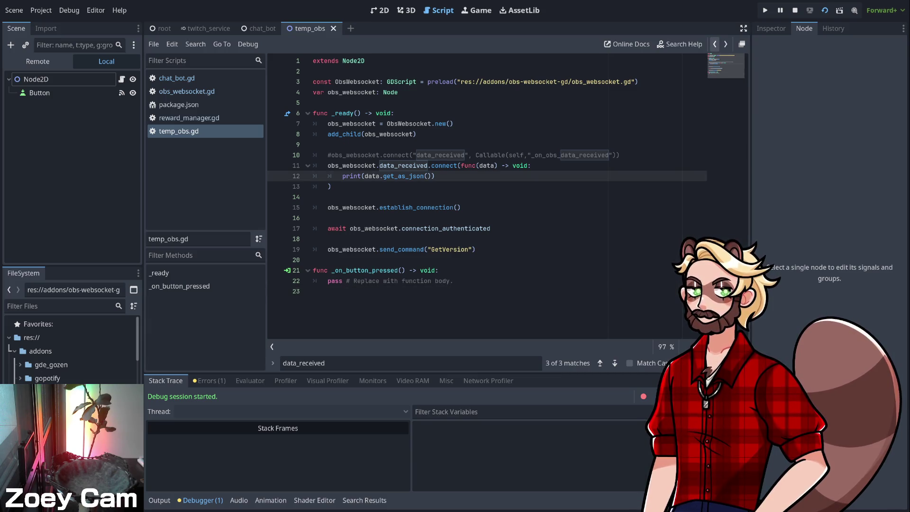
pyautogui.click(186, 91)
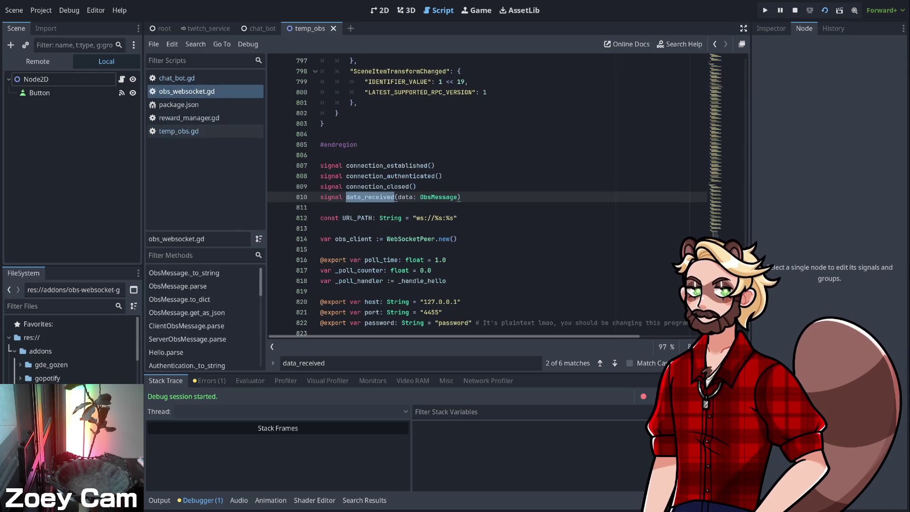
pyautogui.moveTo(347, 197); pyautogui.dragTo(461, 196)
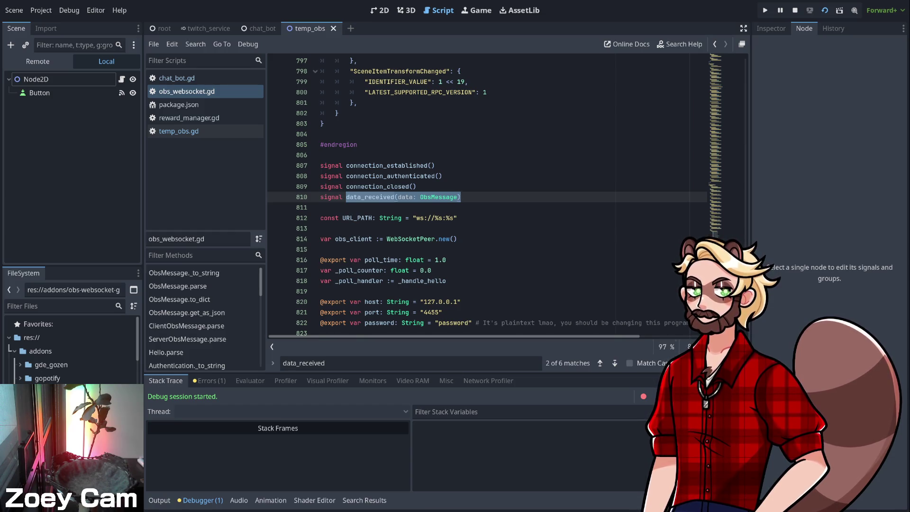
# - Start a new 'func _on_obs_data_recieve' handler on a new line at the end of temp_obs.gd
pyautogui.click(180, 78)
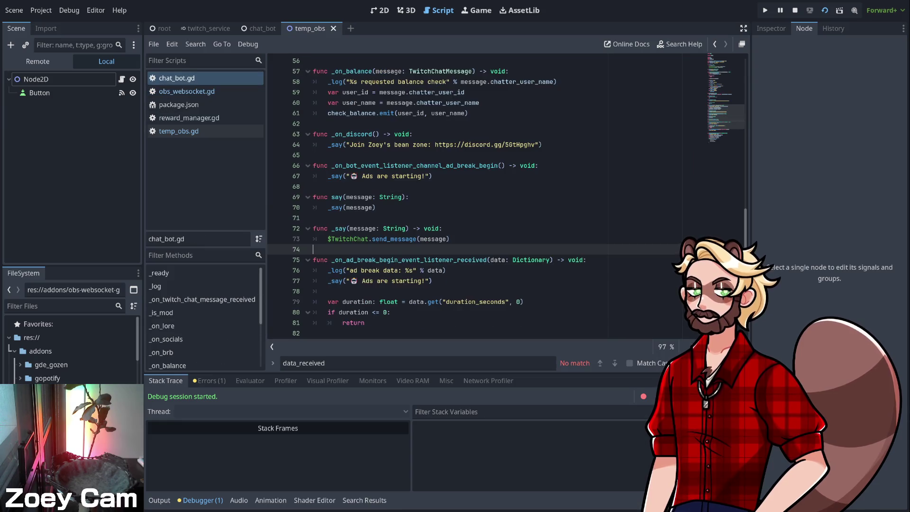
pyautogui.click(179, 131)
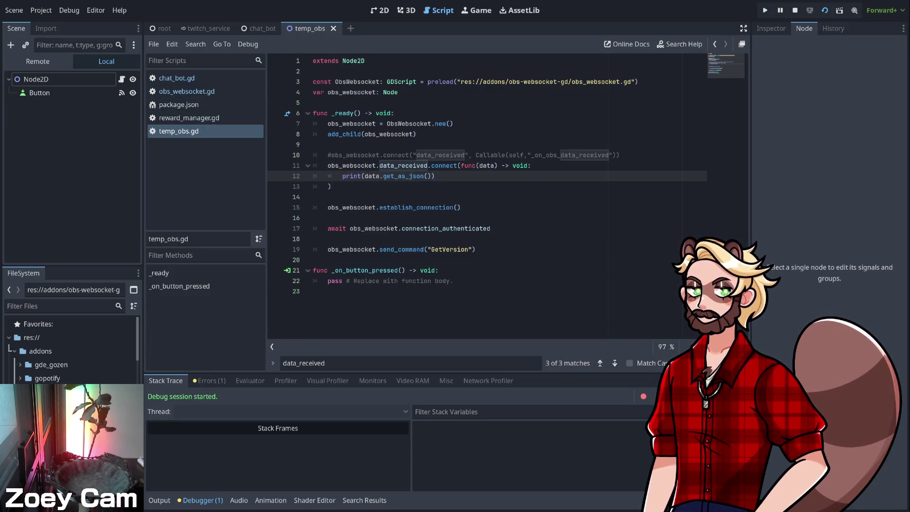
pyautogui.press('Return')
pyautogui.write('func _')
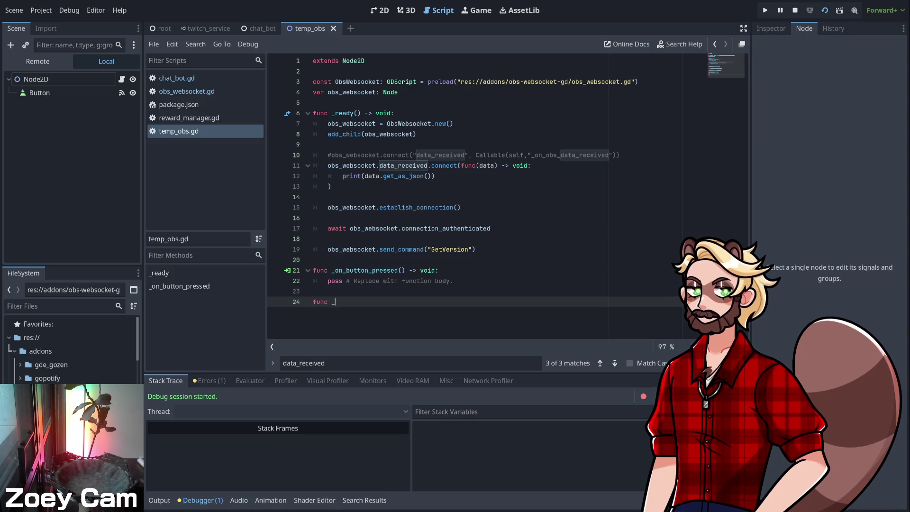
pyautogui.write('on_obs_data_recieve')
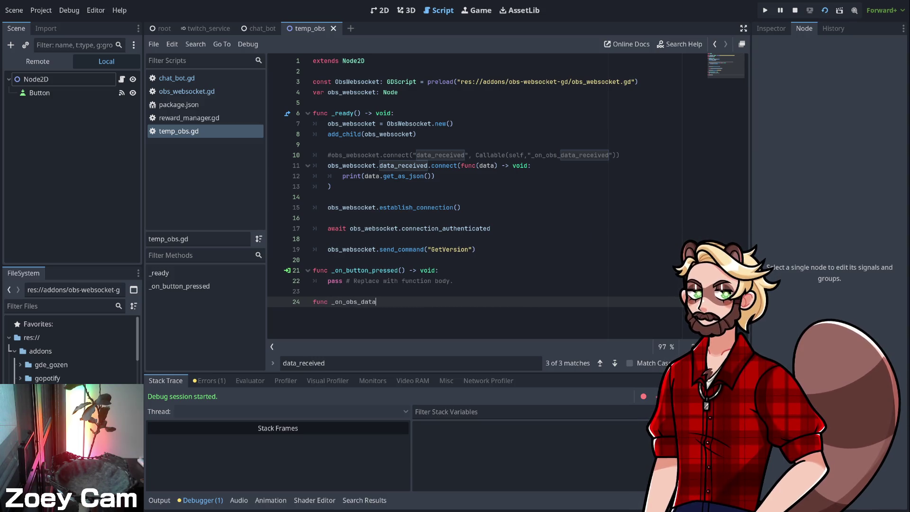
# - Finish the _on_obs_data_received(data: ObsMessage) -> void declaration, correcting the name's spelling
pyautogui.press('BackSpace')
pyautogui.press('BackSpace')
pyautogui.press('BackSpace')
pyautogui.write('eived')
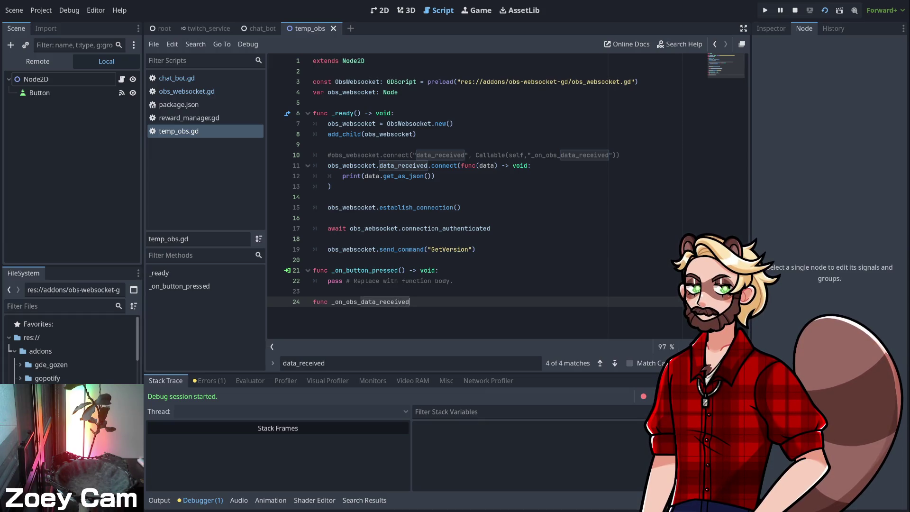
pyautogui.press('Return')
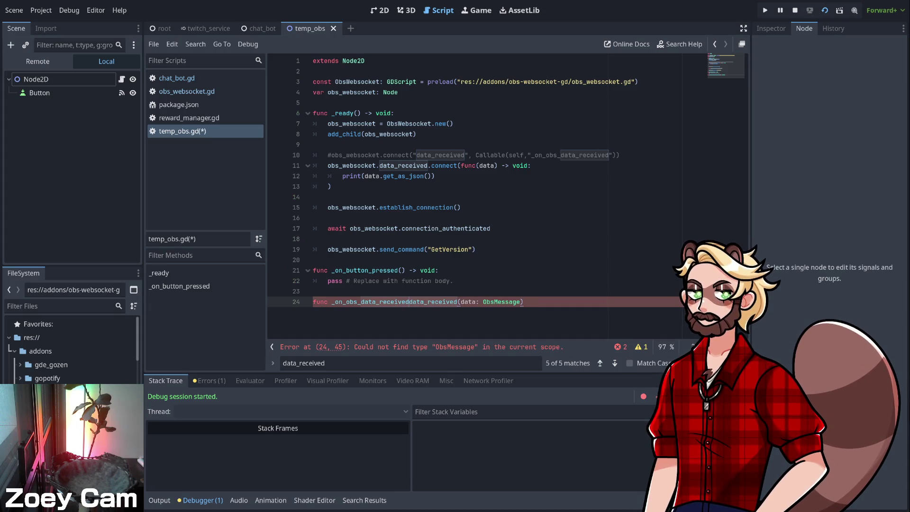
pyautogui.hotkey('shift', 'Left')
pyautogui.hotkey('shift', 'Left')
pyautogui.hotkey('shift', 'Left')
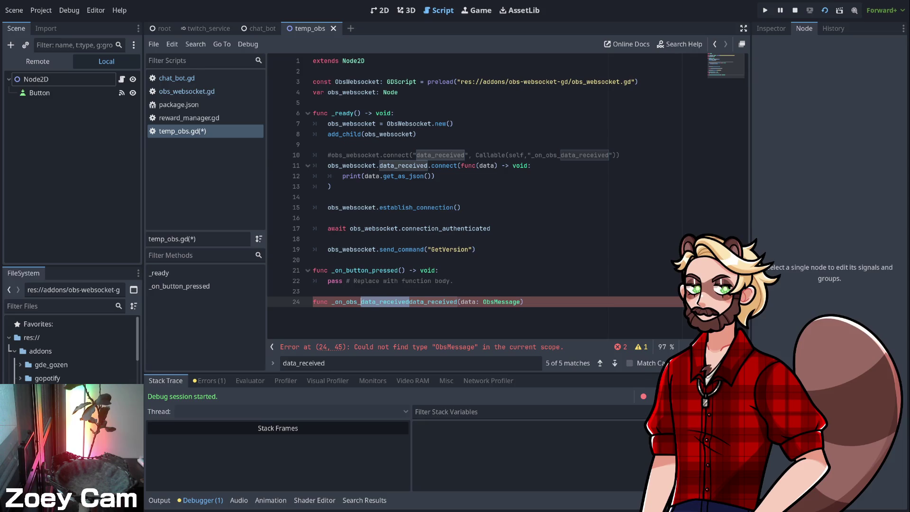
pyautogui.press('BackSpace')
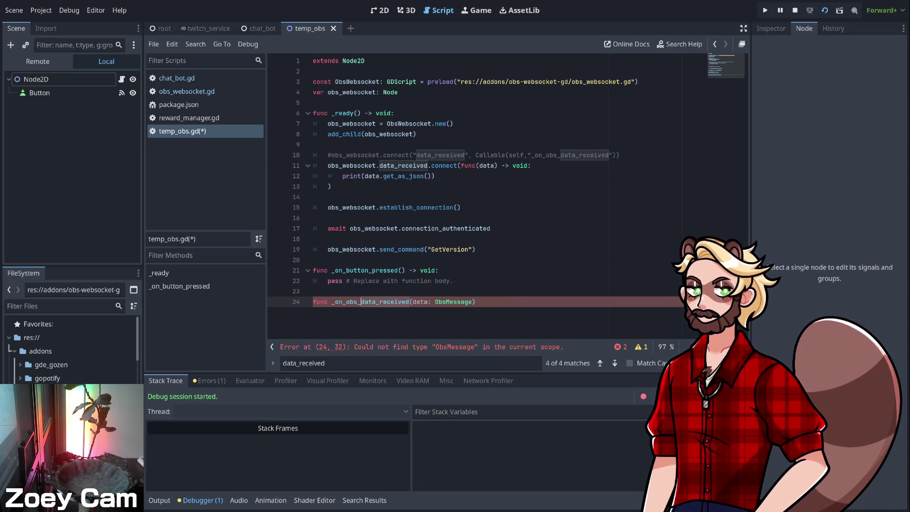
pyautogui.write(' -> void:')
pyautogui.press('Return')
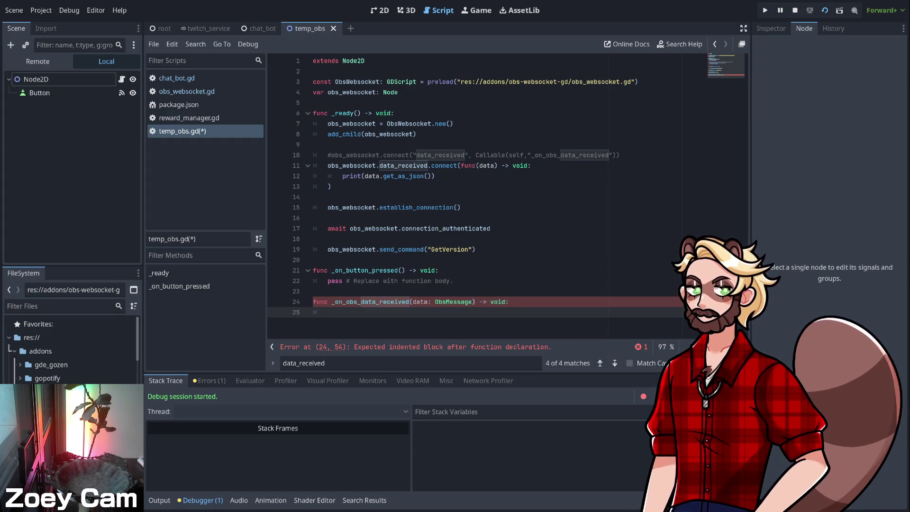
# - Make the handler body print(data.get_as_json()), copied from the existing print line
pyautogui.write('print(')
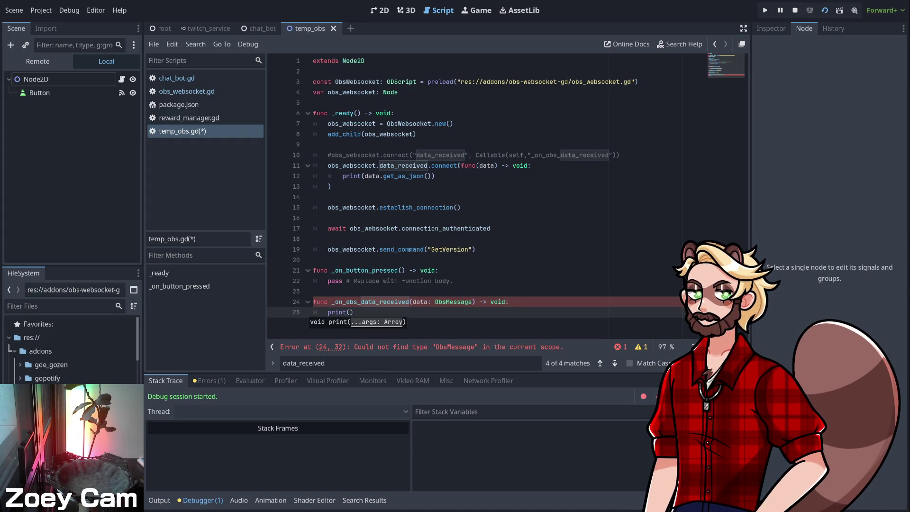
pyautogui.tripleClick(386, 176)
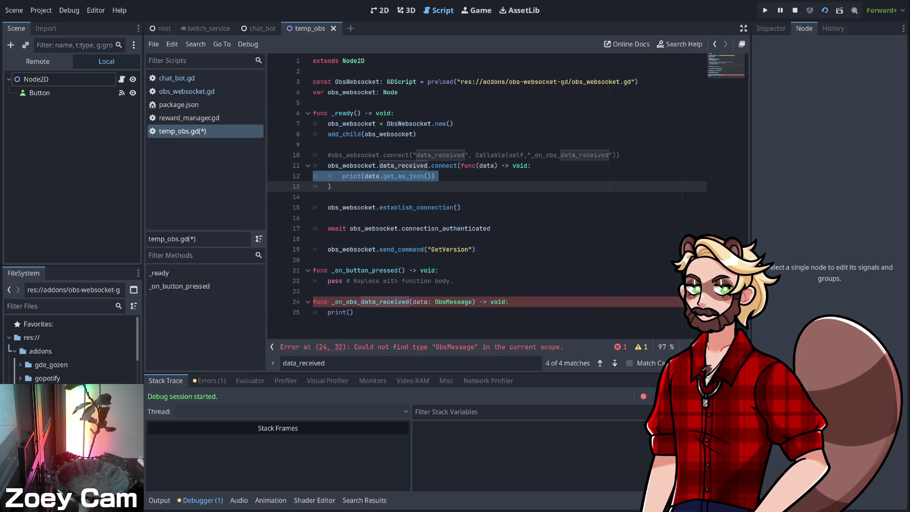
pyautogui.tripleClick(339, 313)
pyautogui.write('print(data.get_as_json())')
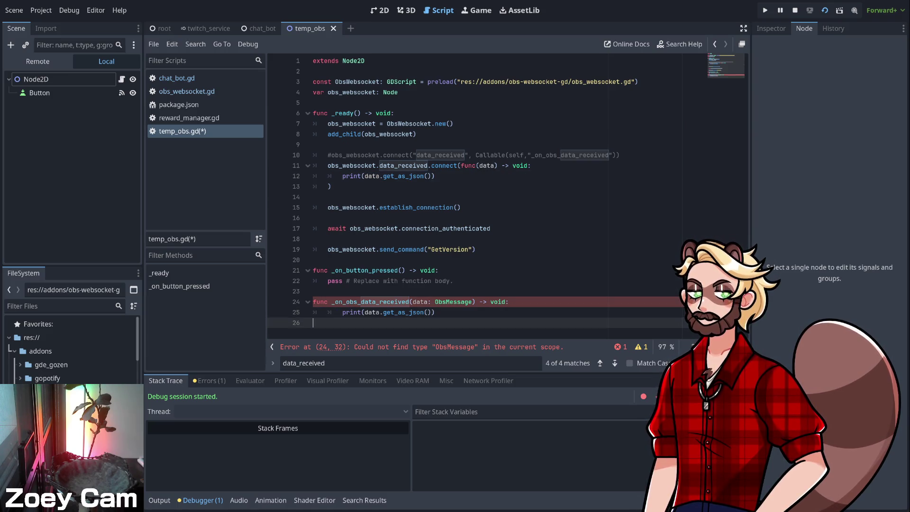
pyautogui.click(343, 312)
pyautogui.press('BackSpace')
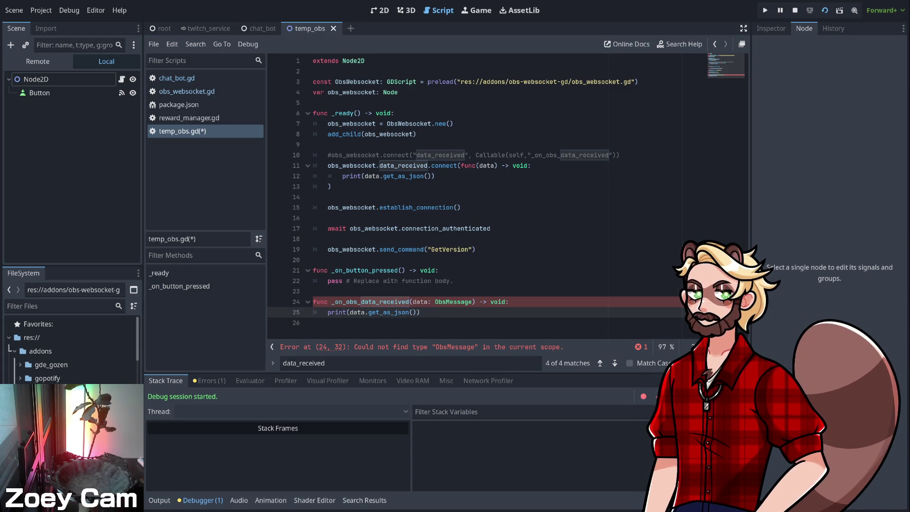
pyautogui.click(314, 322)
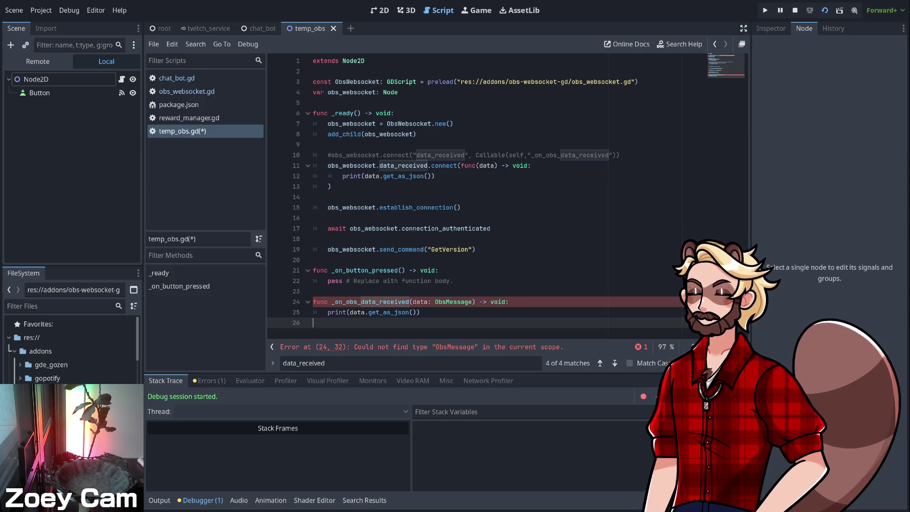
pyautogui.click(450, 301)
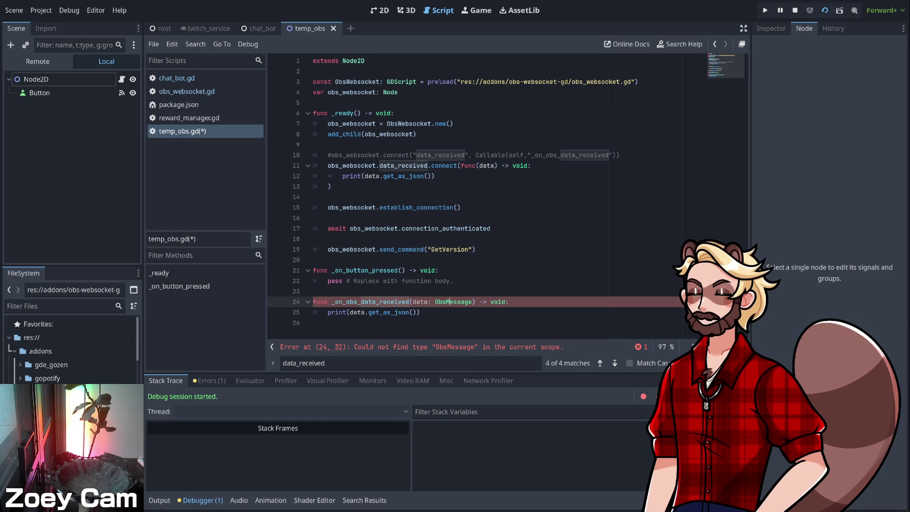
# - Retype the data parameter's type as ObsMessage, then go to obs_websocket.gd's data_received signal
pyautogui.click(398, 92)
pyautogui.doubleClick(453, 302)
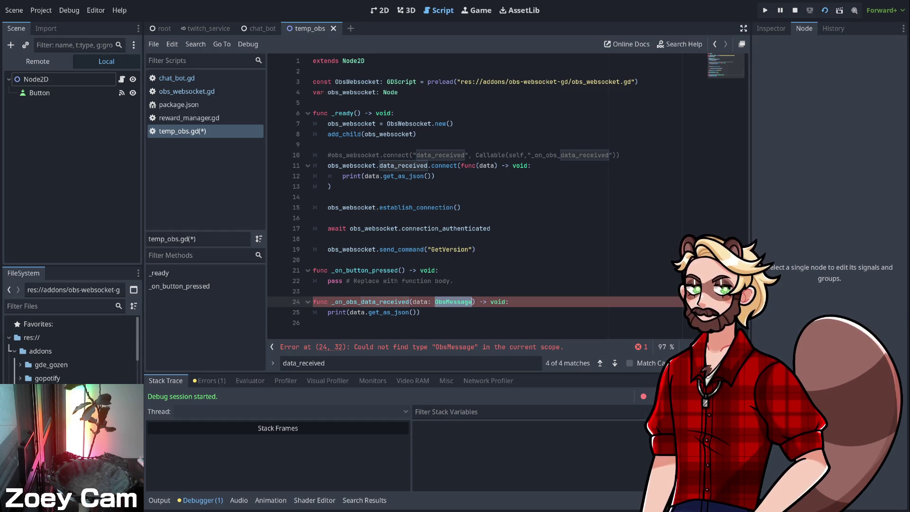
pyautogui.write('ObsWeb')
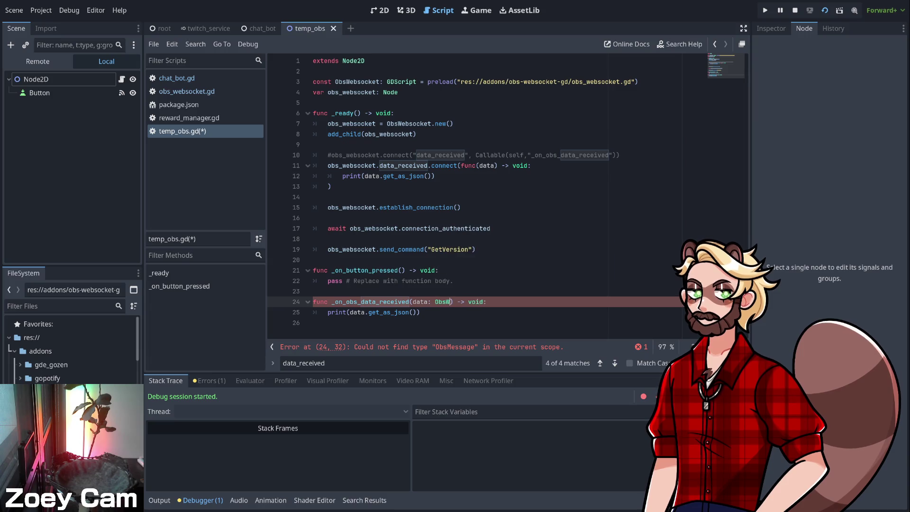
pyautogui.press('BackSpace')
pyautogui.press('BackSpace')
pyautogui.press('BackSpace')
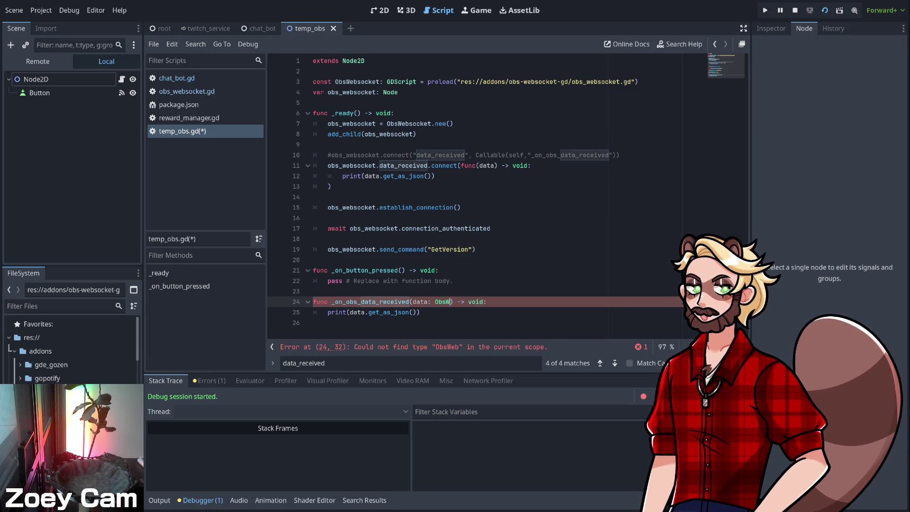
pyautogui.press('BackSpace')
pyautogui.press('BackSpace')
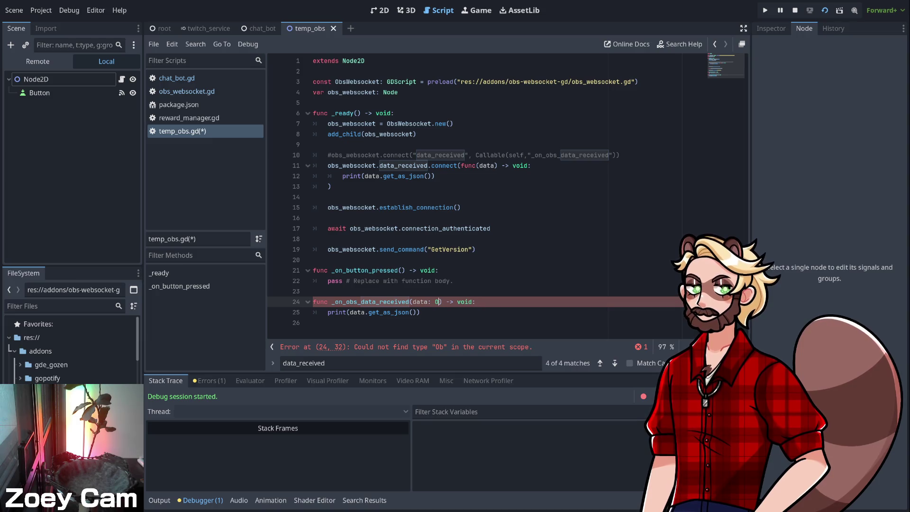
pyautogui.write('Obs')
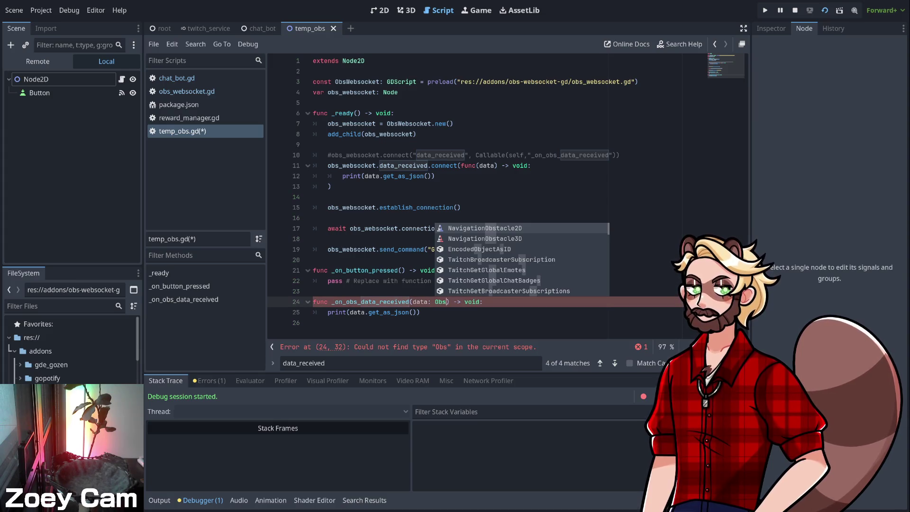
pyautogui.write('Message')
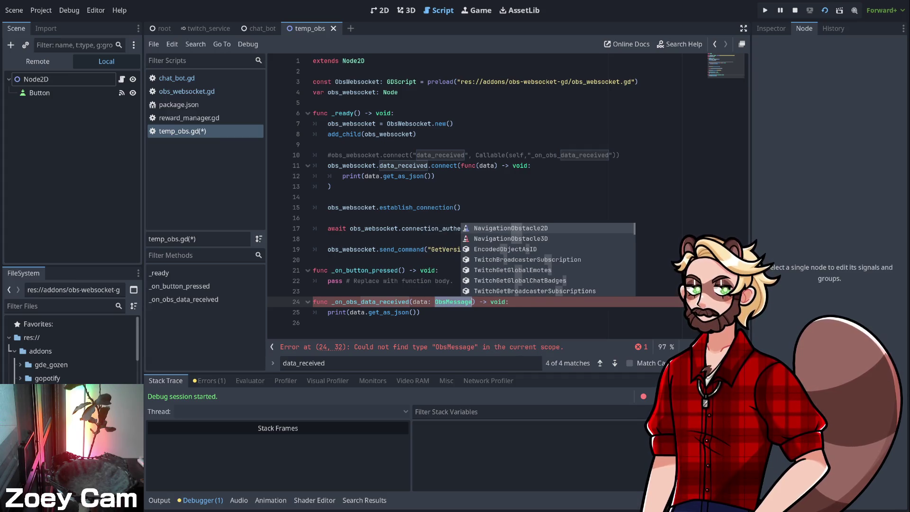
pyautogui.click(420, 312)
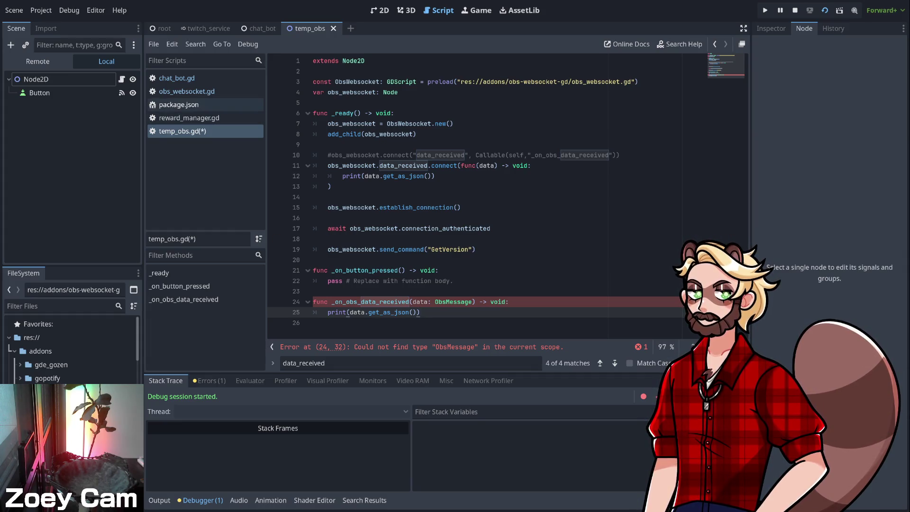
pyautogui.click(180, 91)
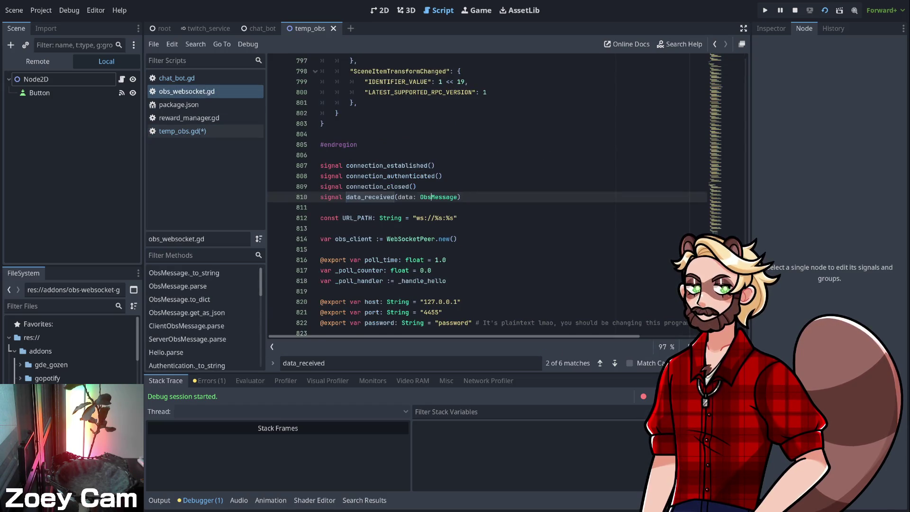
# - Jump to the ObsMessage class in obs_websocket.gd, read through it, then return to temp_obs.gd
pyautogui.keyDown('ctrl'); pyautogui.click(439, 197); pyautogui.keyUp('ctrl')
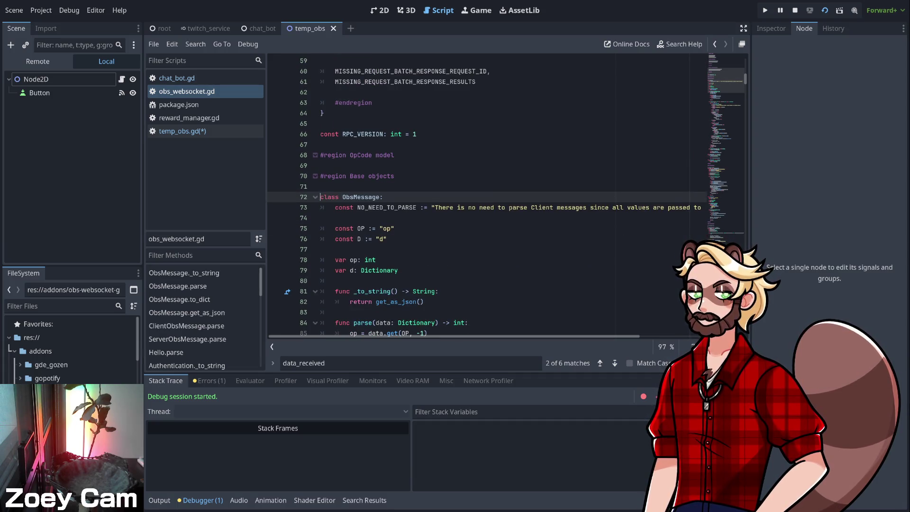
pyautogui.scroll(2, 474, 197)
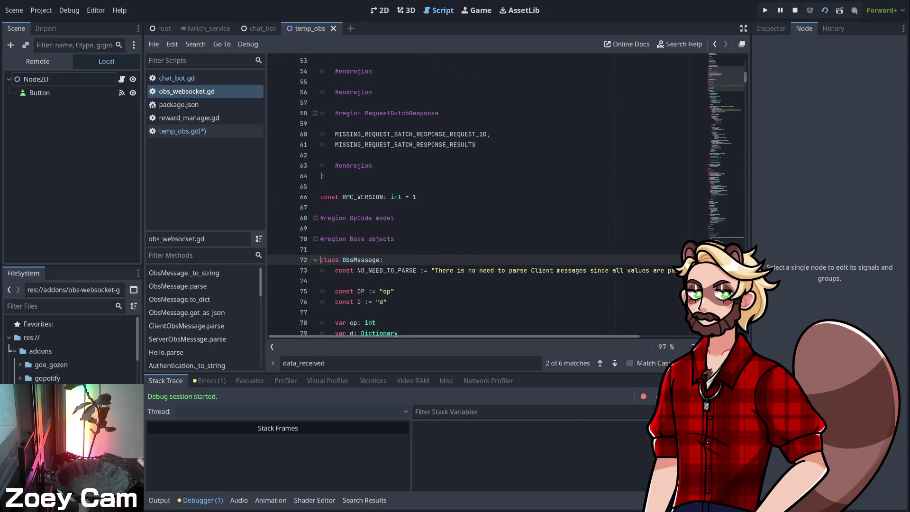
pyautogui.scroll(2, 475, 197)
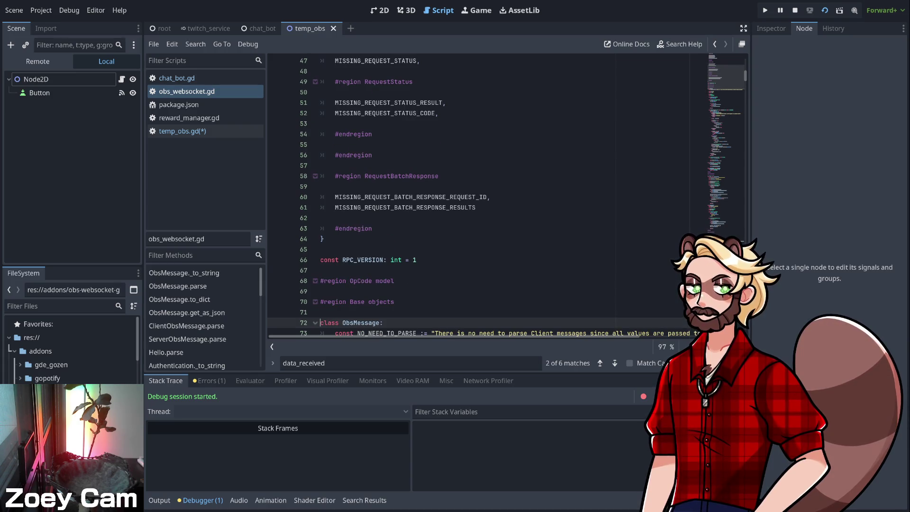
pyautogui.scroll(-1, 475, 197)
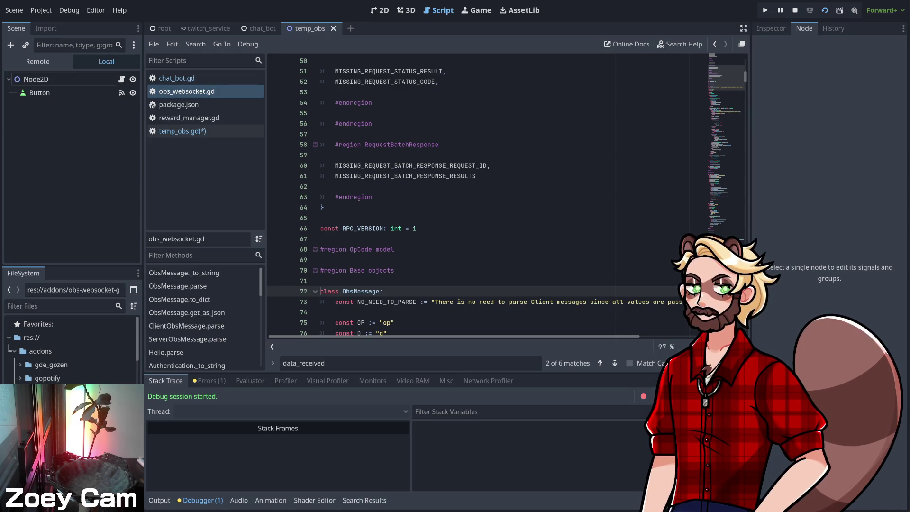
pyautogui.scroll(5, 478, 194)
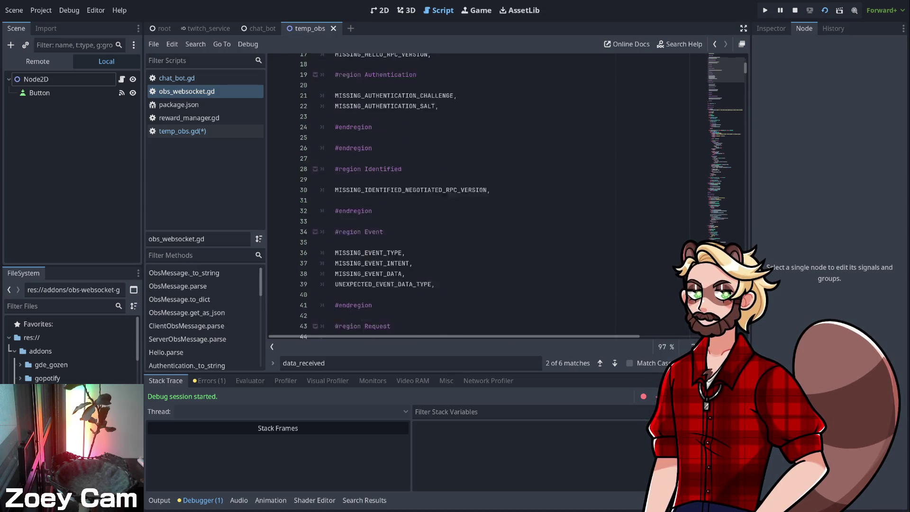
pyautogui.scroll(-8, 479, 194)
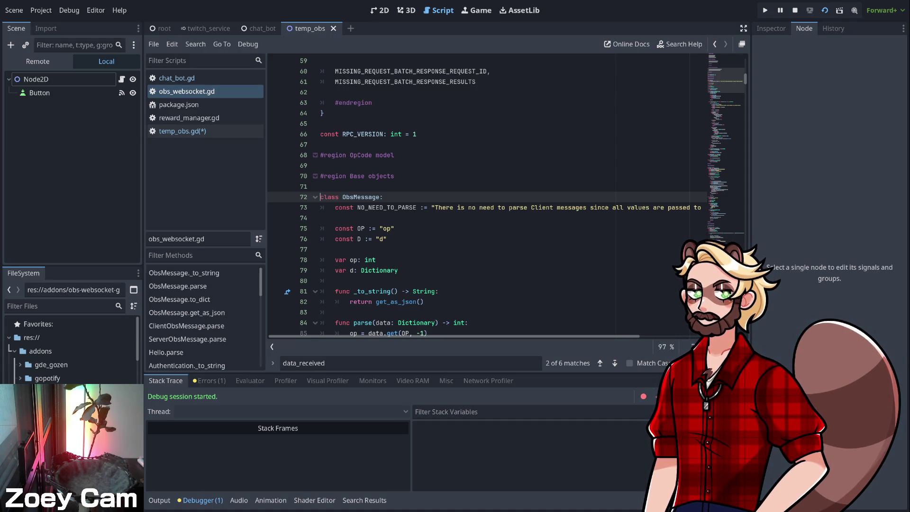
pyautogui.scroll(-10, 488, 195)
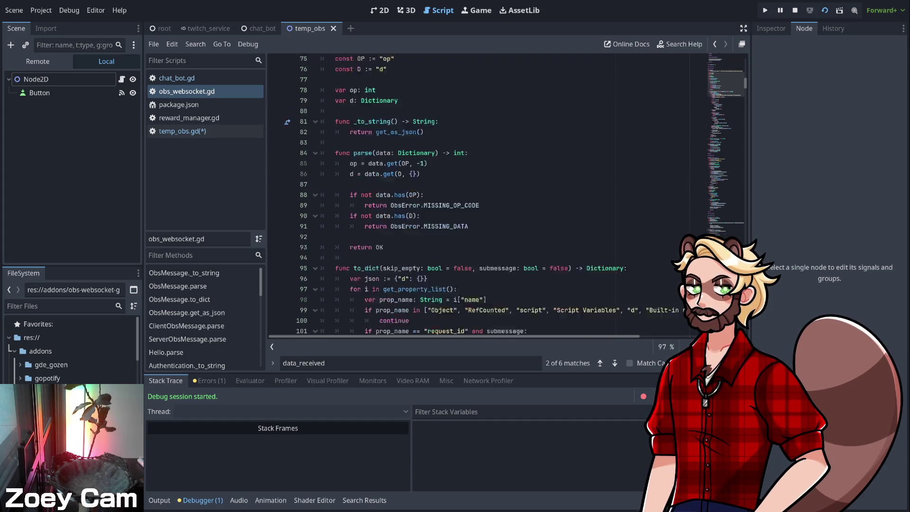
pyautogui.scroll(8, 487, 194)
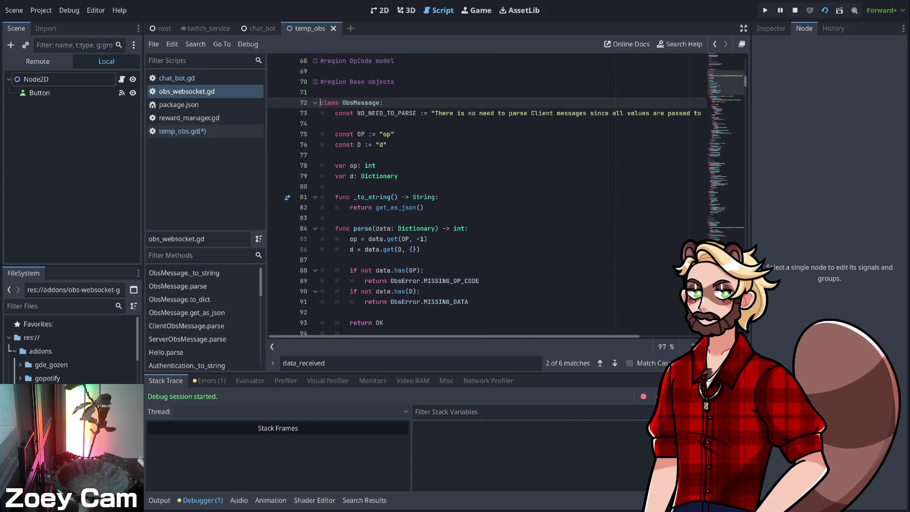
pyautogui.scroll(4, 488, 194)
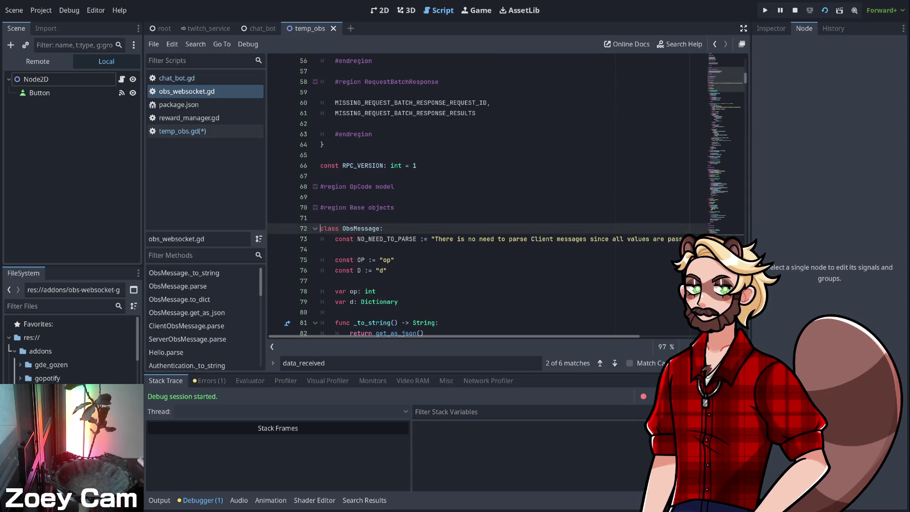
pyautogui.scroll(-20, 487, 195)
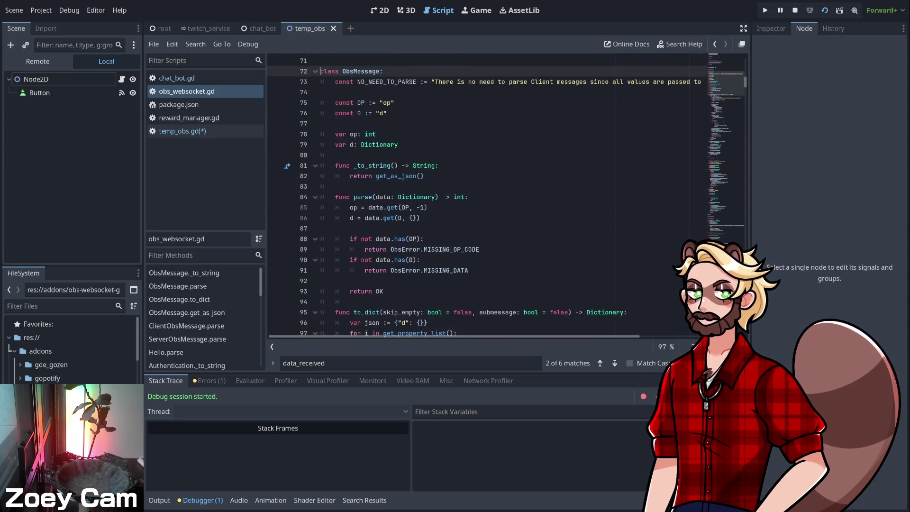
pyautogui.scroll(-5, 487, 194)
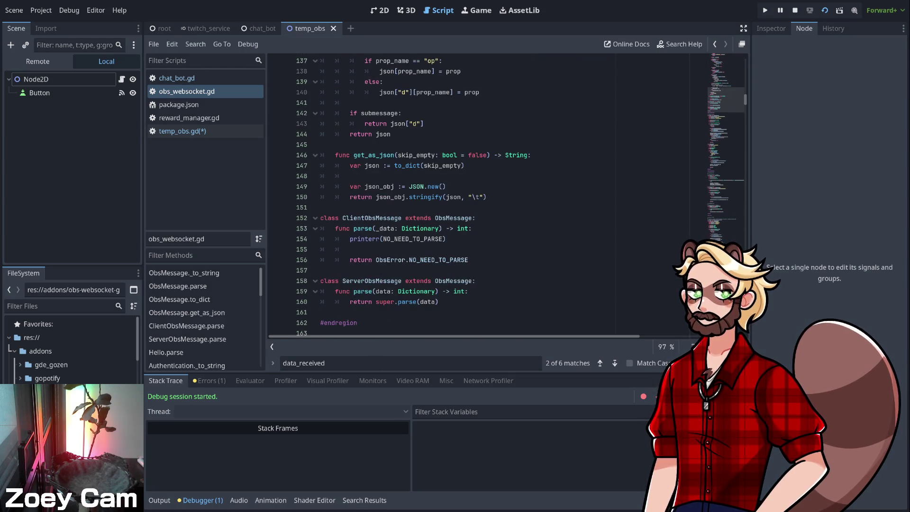
pyautogui.click(715, 43)
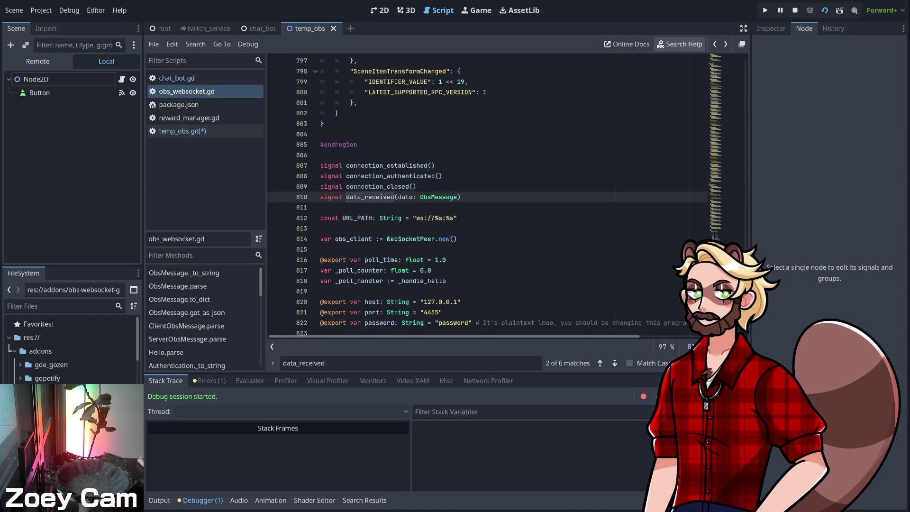
pyautogui.click(182, 131)
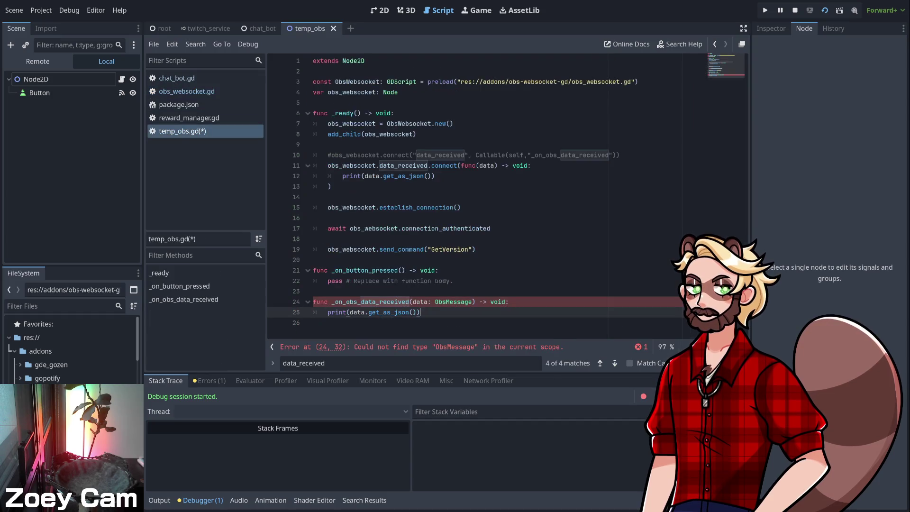
# - Remove the ObsMessage type hint from the handler's data parameter on line 24
pyautogui.doubleClick(454, 302)
pyautogui.press('BackSpace')
pyautogui.press('BackSpace')
pyautogui.press('BackSpace')
pyautogui.press('Down')
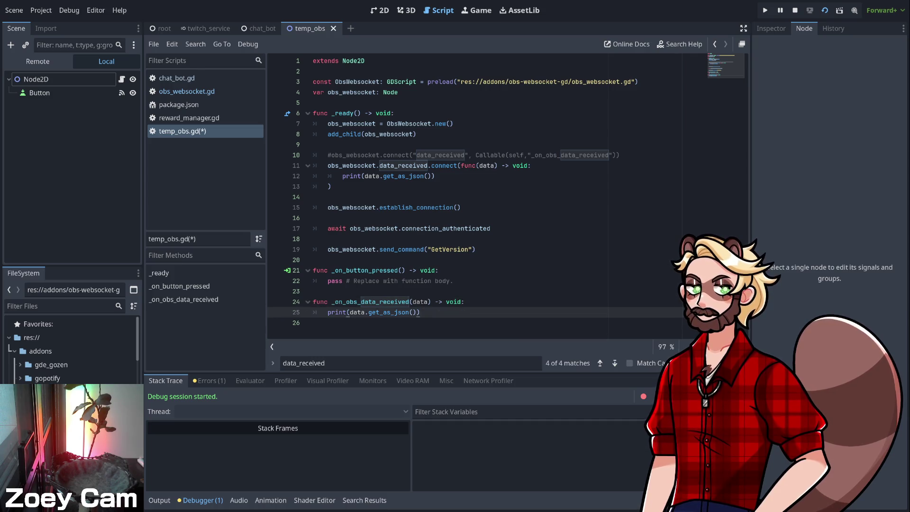
# - Comment out the inline lambda connect block on lines 11–13
pyautogui.click(331, 187)
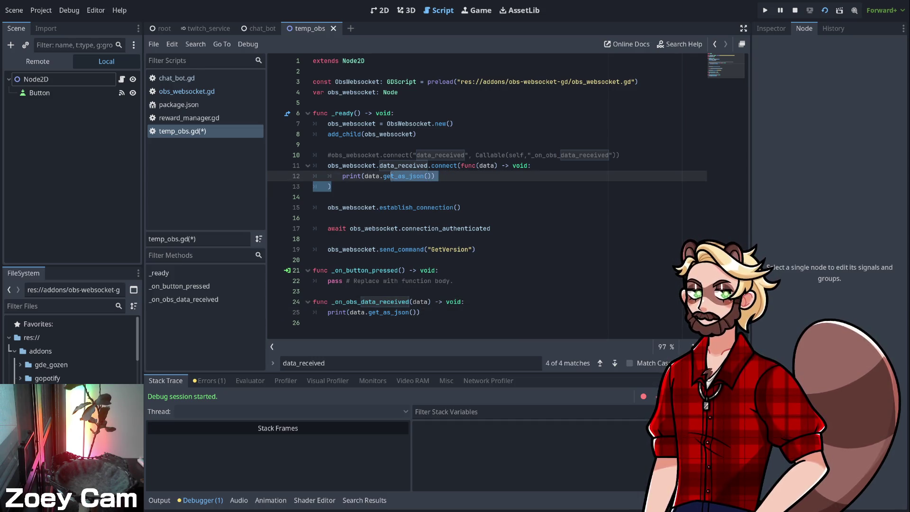
pyautogui.hotkey('shift', 'Up')
pyautogui.hotkey('shift', 'Up')
pyautogui.click(406, 176)
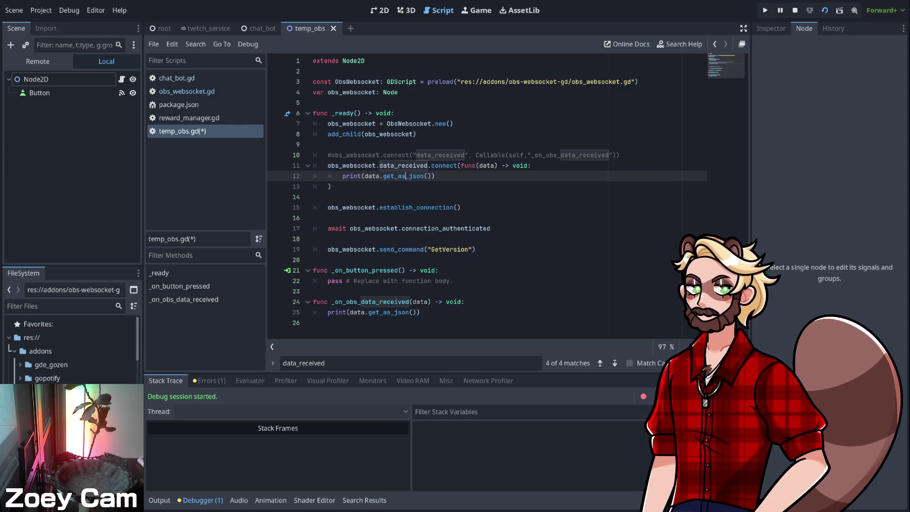
pyautogui.press('Up')
pyautogui.press('Home')
pyautogui.press('Home')
pyautogui.hotkey('shift', 'Down')
pyautogui.hotkey('shift', 'Down')
pyautogui.hotkey('shift', 'Down')
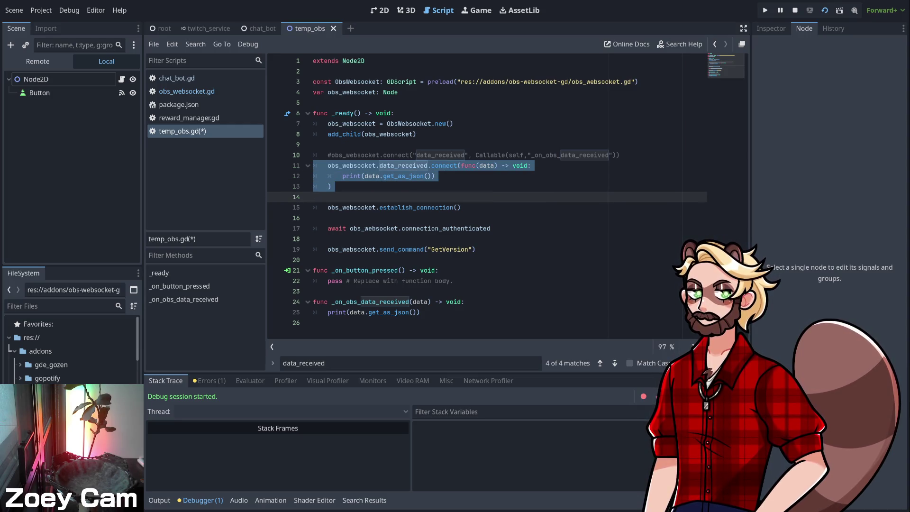
pyautogui.hotkey('ctrl', 'k')
# - Add obs_websocket.data_received.connect(_on_obs_data_received) below the commented block
pyautogui.press('Return')
pyautogui.write('obs_web')
pyautogui.press('Return')
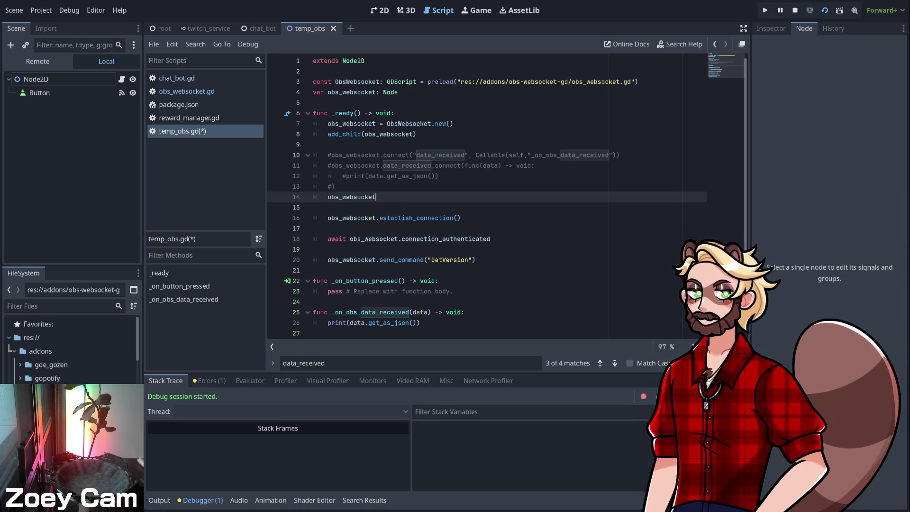
pyautogui.write('.da')
pyautogui.press('Return')
pyautogui.write('.con')
pyautogui.press('Return')
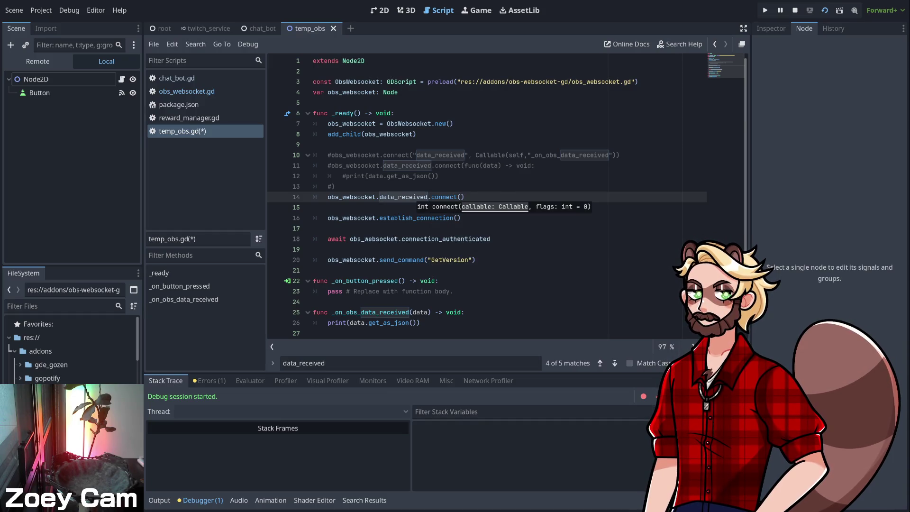
pyautogui.write('_on_o')
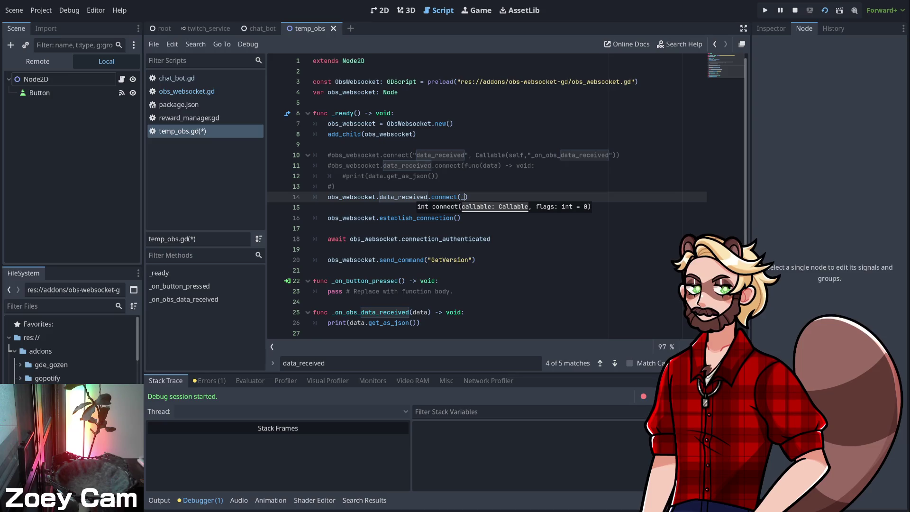
pyautogui.press('Return')
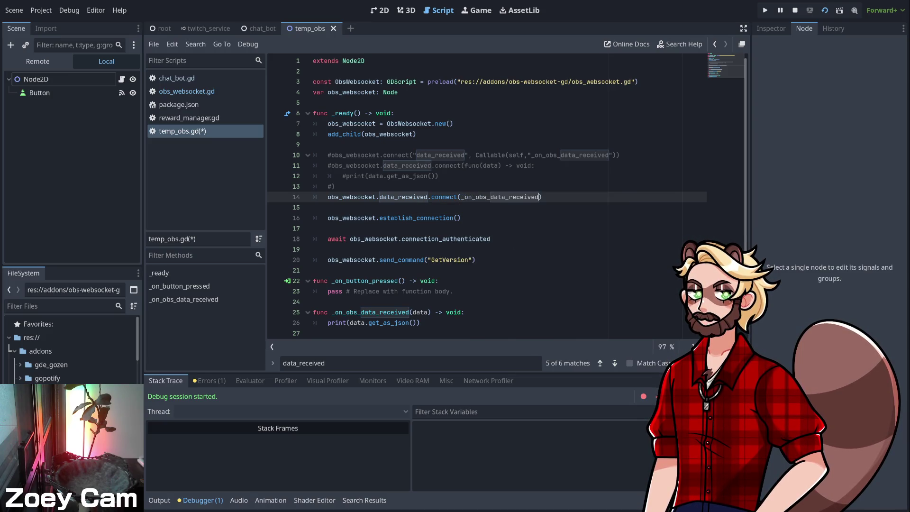
# - Review the establish_connection and await lines, leaving the caret at line 15
pyautogui.click(314, 207)
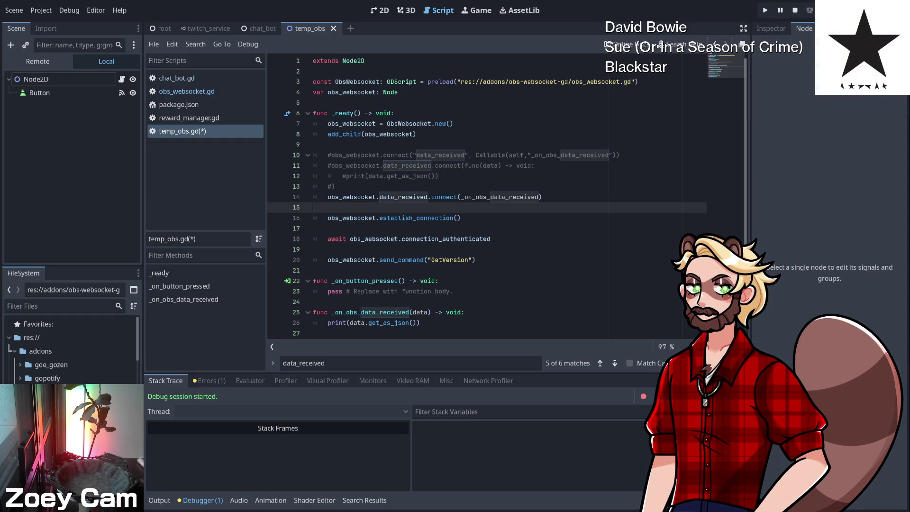
pyautogui.click(436, 217)
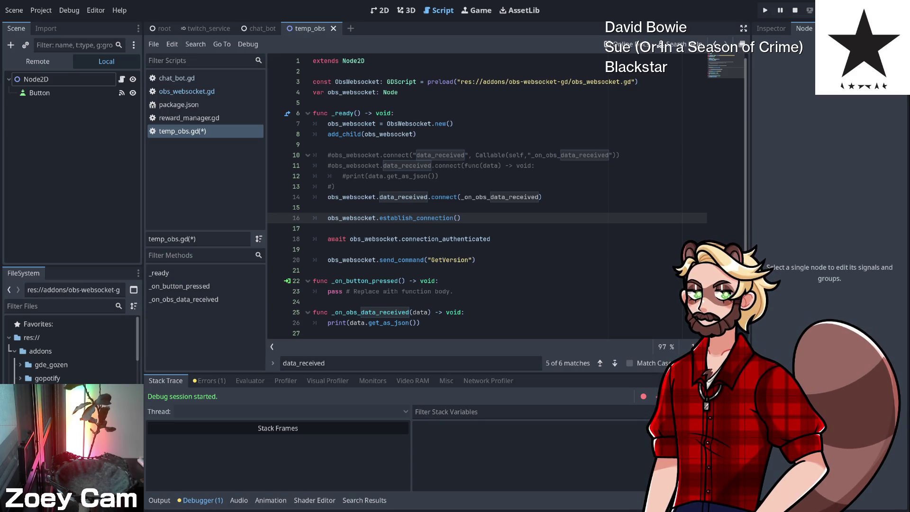
pyautogui.doubleClick(445, 238)
pyautogui.click(445, 238)
pyautogui.click(313, 228)
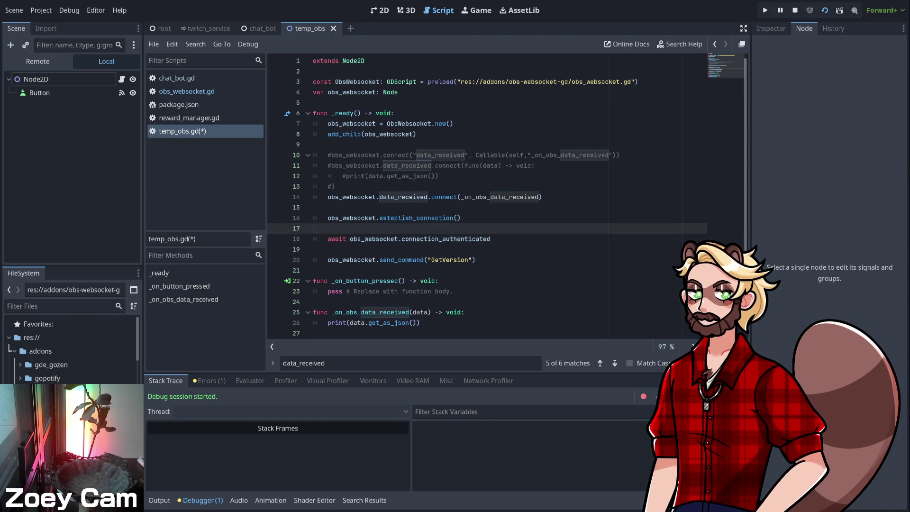
pyautogui.press('Up')
pyautogui.press('Up')
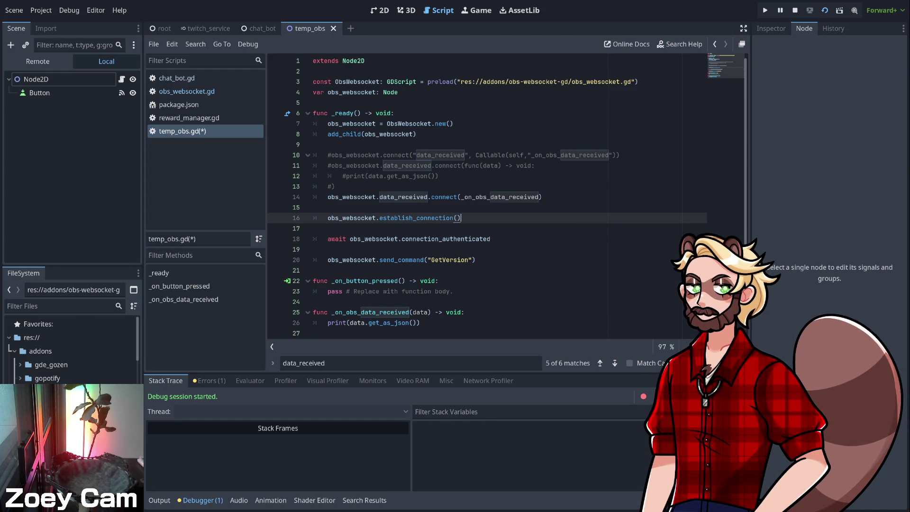
# - Insert print("establishing connection") above the establish_connection call
pyautogui.press('Return')
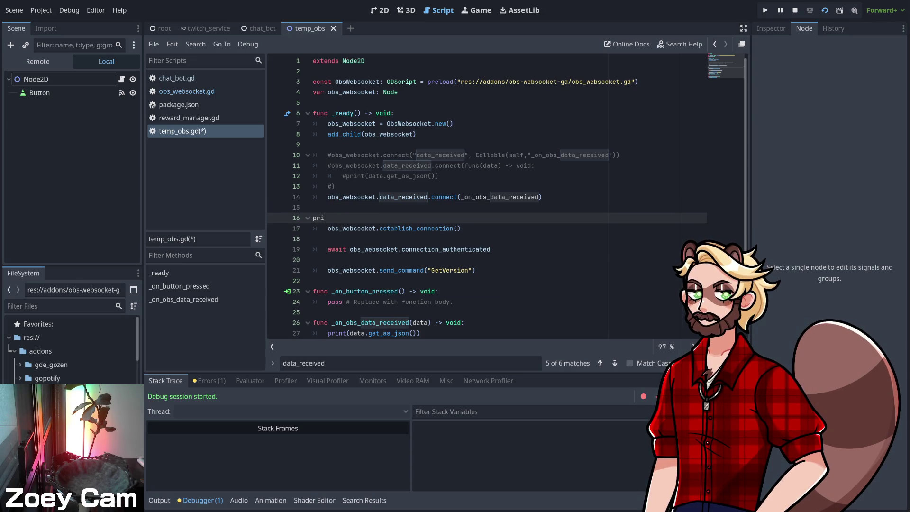
pyautogui.write('print("e')
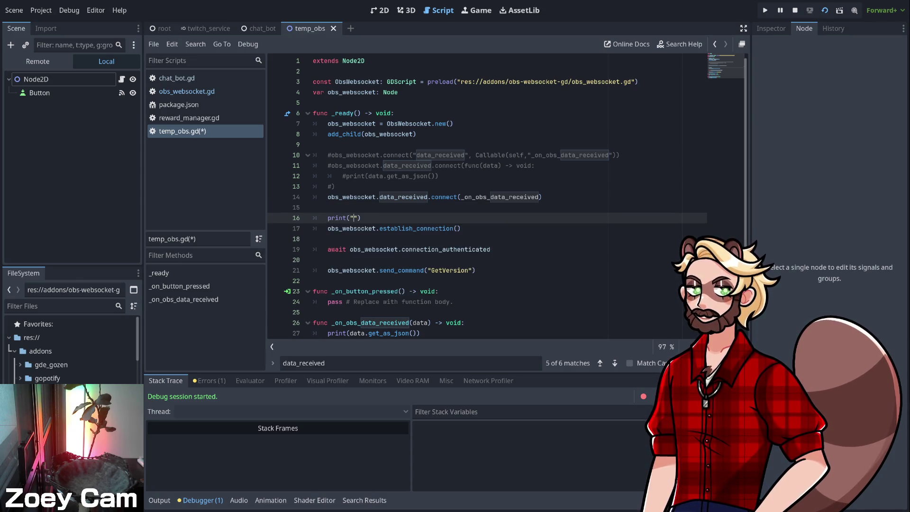
pyautogui.write('stablishing conn')
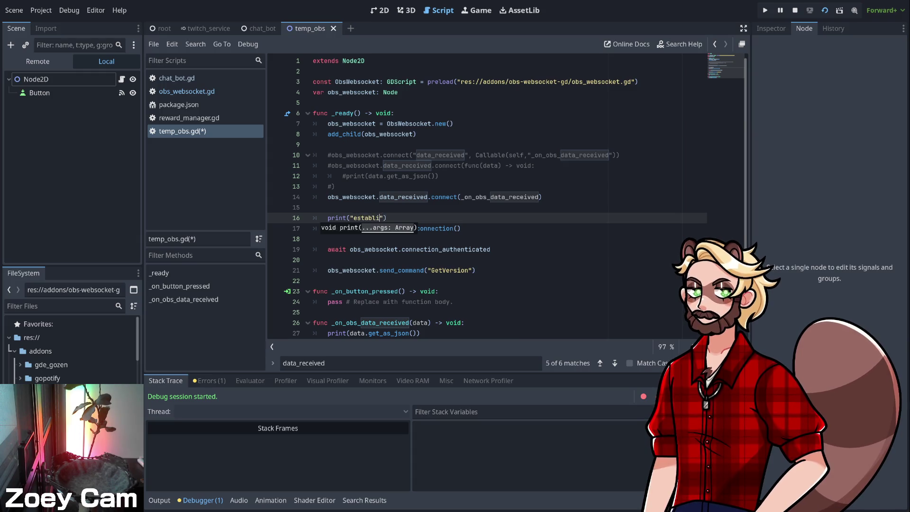
pyautogui.write('ection')
pyautogui.click(450, 228)
# - Insert print("sending GetVersion") above the send_command call
pyautogui.press('Down')
pyautogui.press('Down')
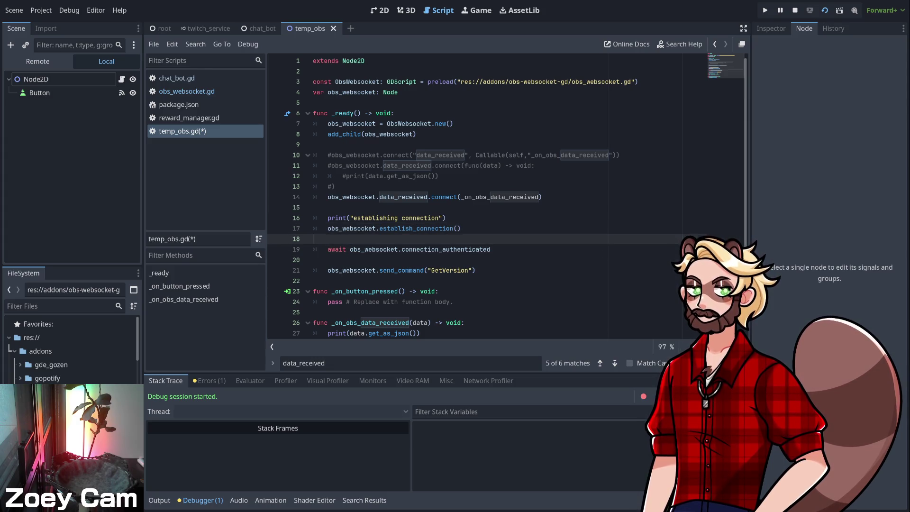
pyautogui.press('Down')
pyautogui.press('Return')
pyautogui.write('p')
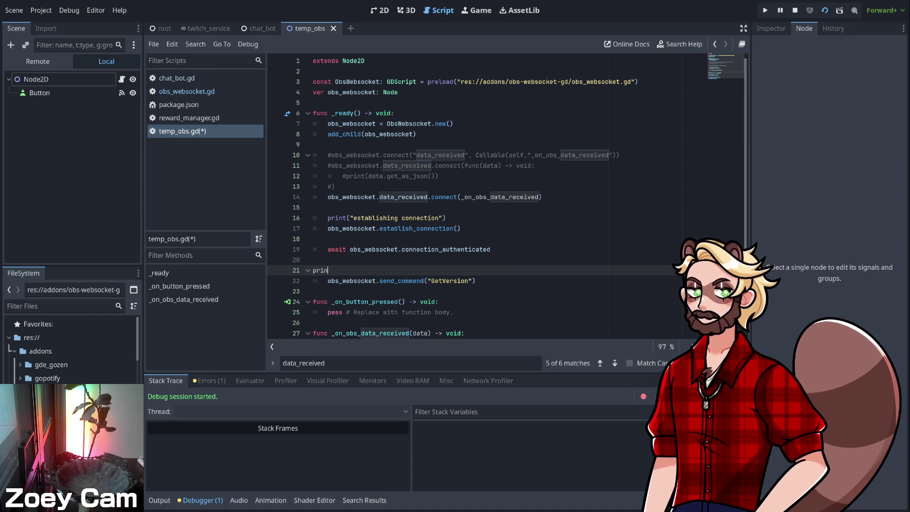
pyautogui.press('BackSpace')
pyautogui.write('print("calling')
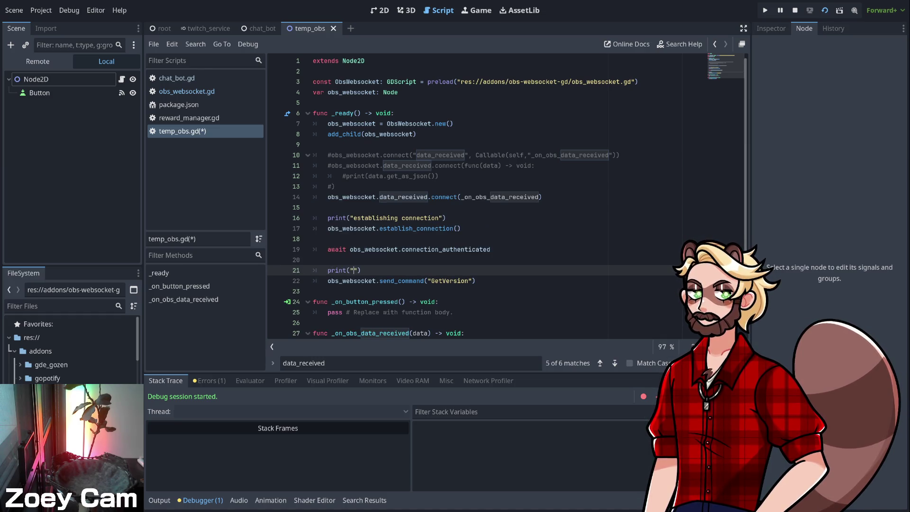
pyautogui.write(' GetVersion')
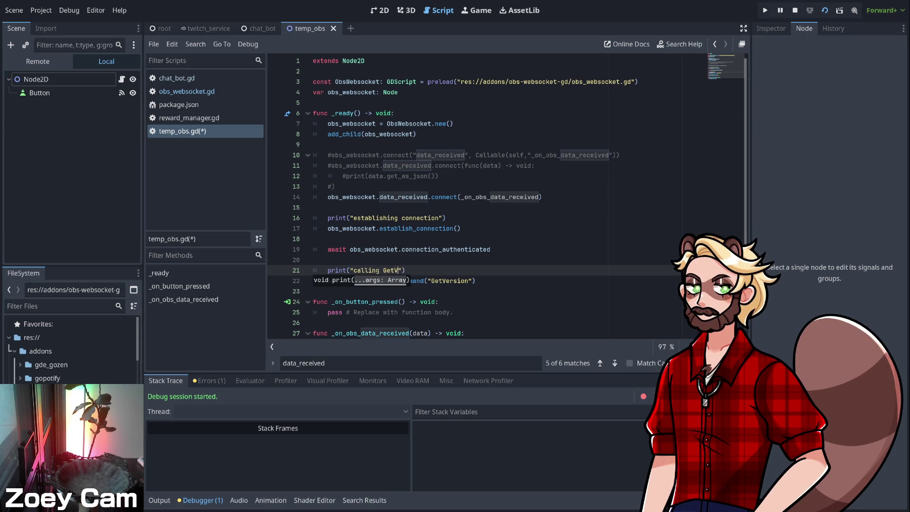
pyautogui.click(403, 271)
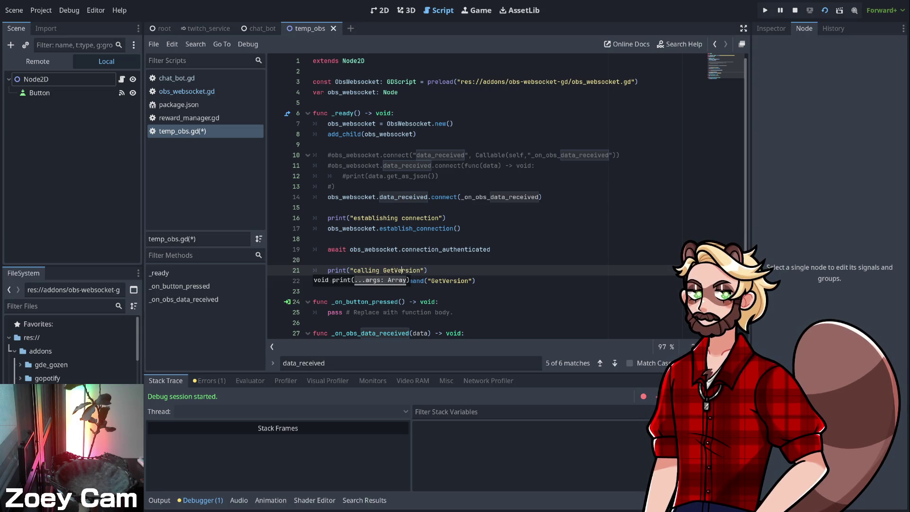
pyautogui.press('BackSpace')
pyautogui.press('BackSpace')
pyautogui.press('BackSpace')
pyautogui.write('sending')
# - Save temp_obs.gd and run the project with F5
pyautogui.click(313, 260)
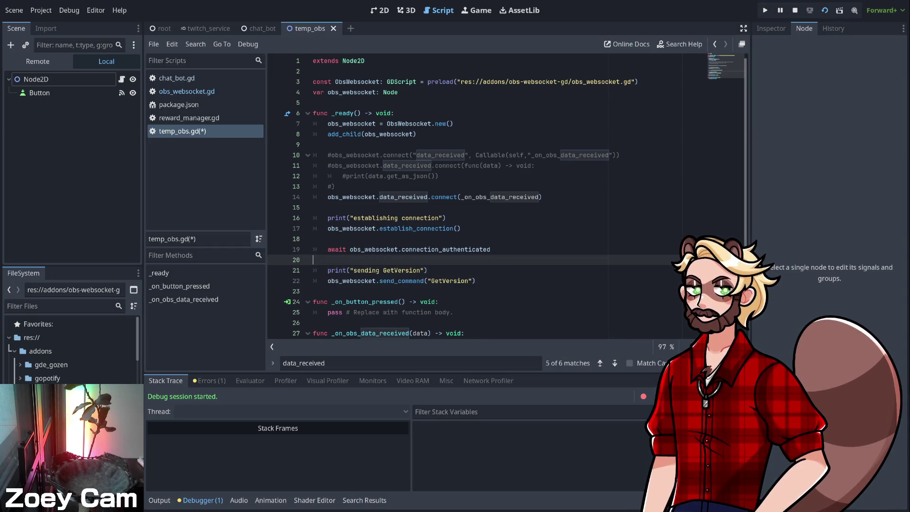
pyautogui.click(491, 249)
pyautogui.hotkey('ctrl', 's')
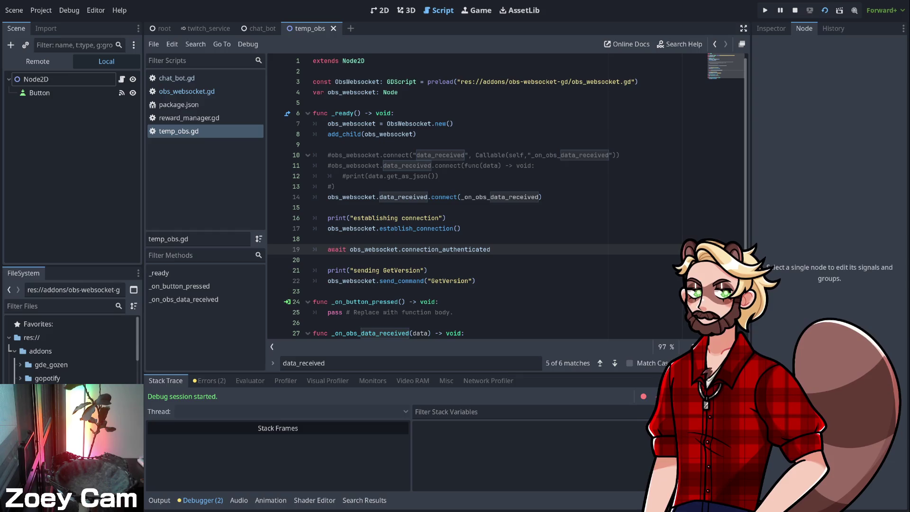
pyautogui.press('F5')
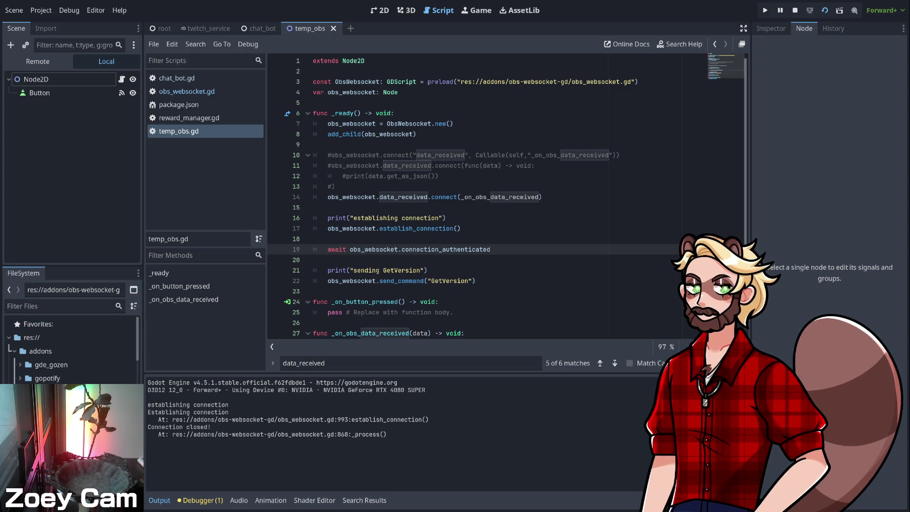
# - Rerun the project with F5 so it breaks at obs_websocket.gd line 896
pyautogui.press('F5')
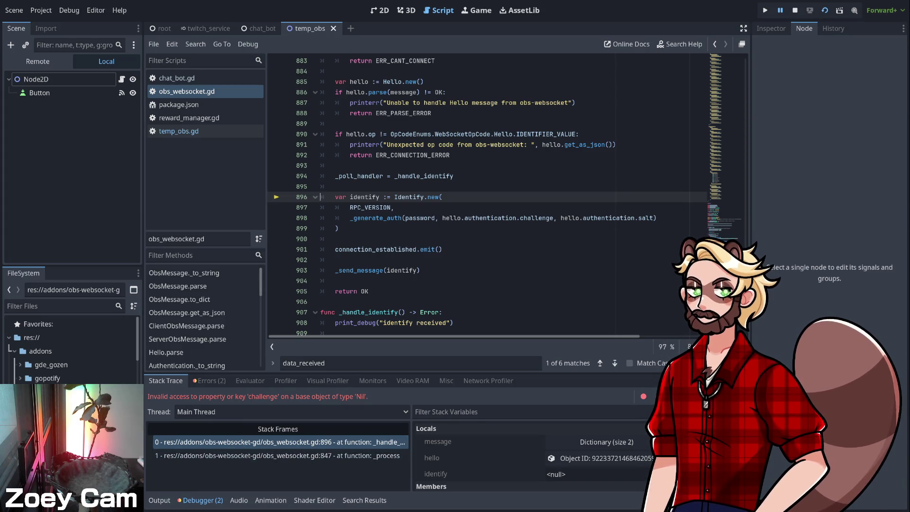
pyautogui.click(210, 380)
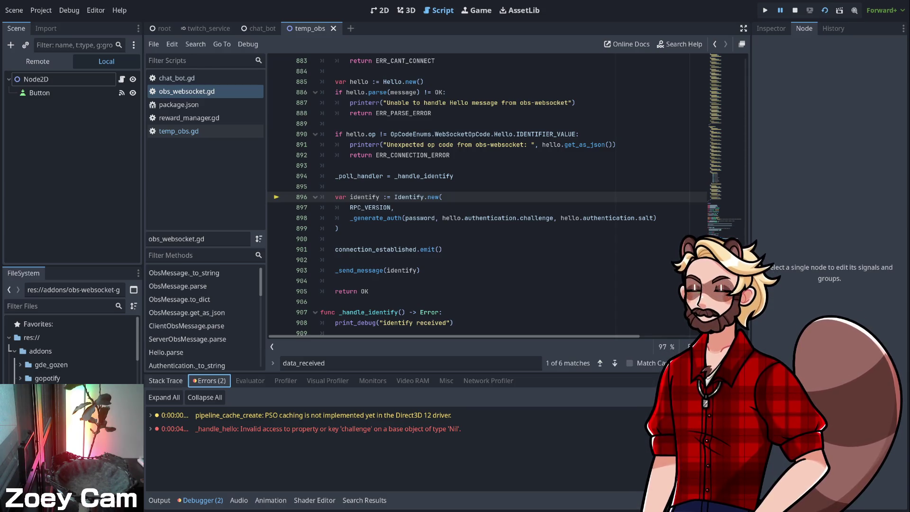
pyautogui.click(166, 380)
pyautogui.click(278, 456)
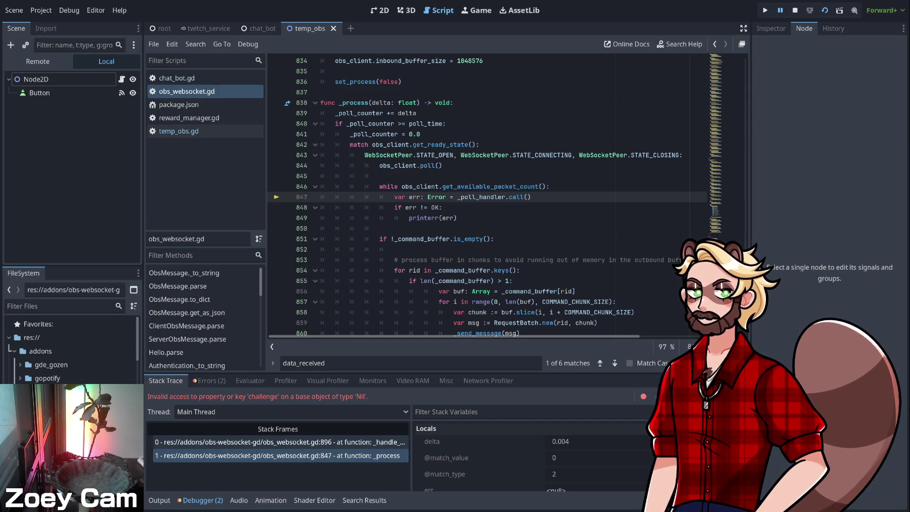
pyautogui.click(279, 442)
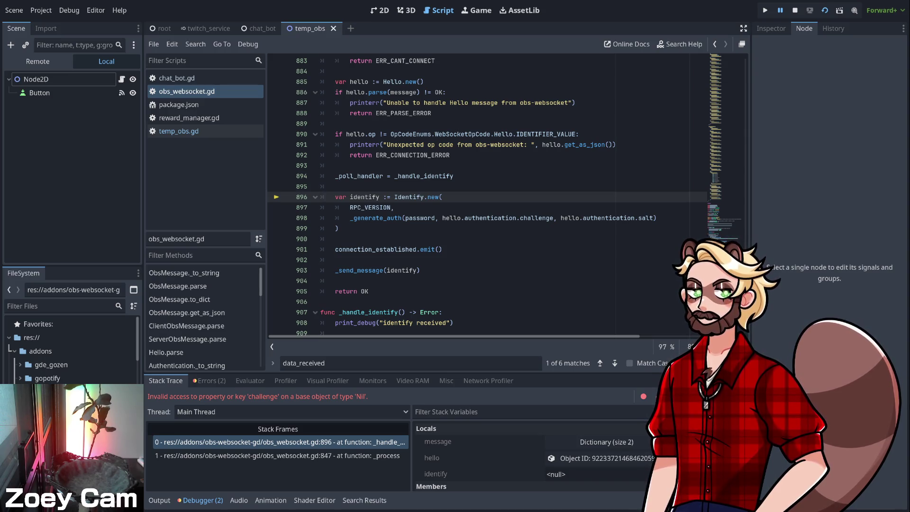
pyautogui.click(474, 458)
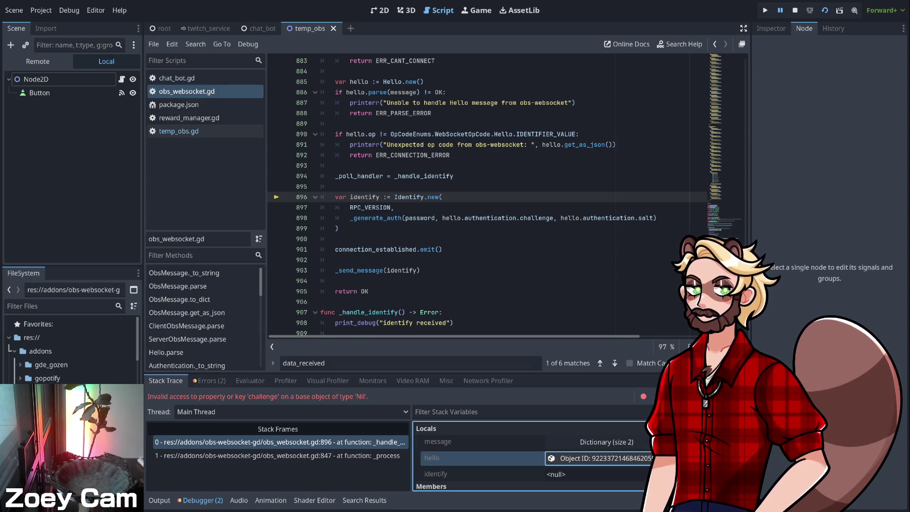
# - Inspect the hello local's properties and message dictionary, check Output, and enlarge the debugger panel
pyautogui.scroll(-1, 513, 455)
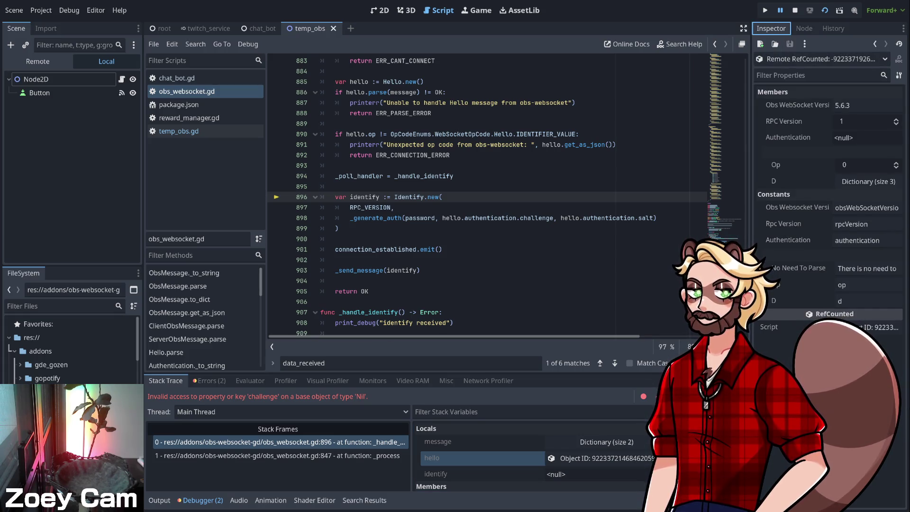
pyautogui.click(481, 441)
pyautogui.click(481, 458)
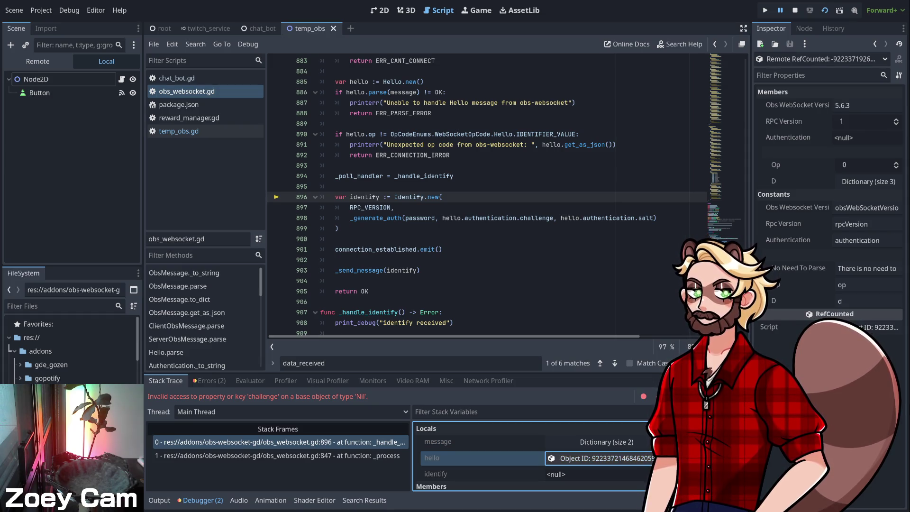
pyautogui.click(598, 442)
pyautogui.click(598, 442)
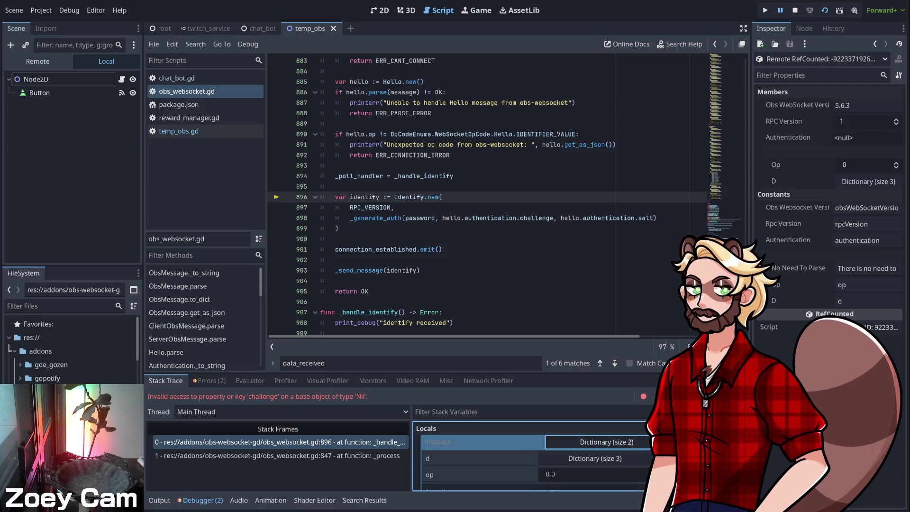
pyautogui.press('Left')
pyautogui.press('Down')
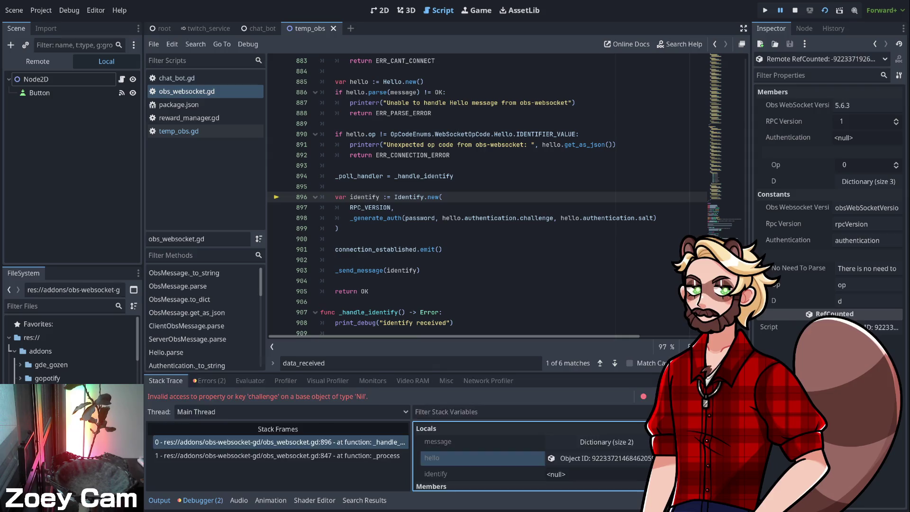
pyautogui.click(159, 500)
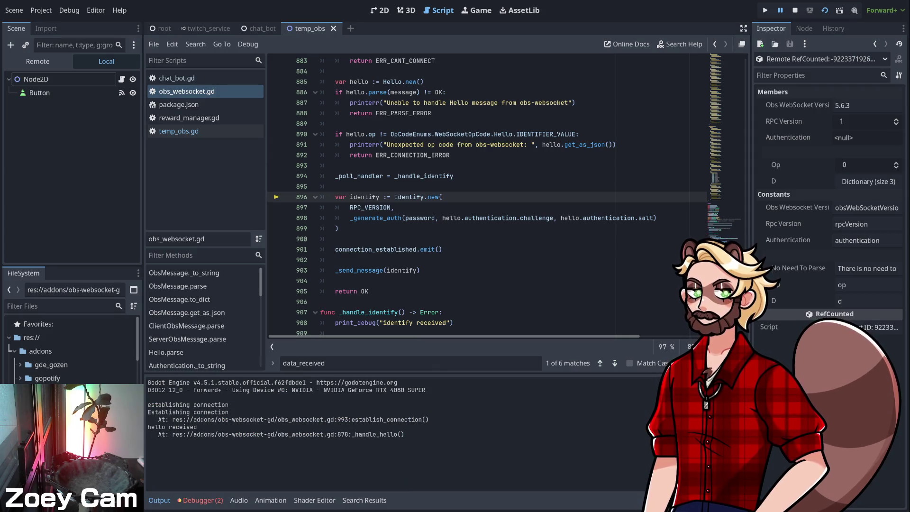
pyautogui.click(200, 500)
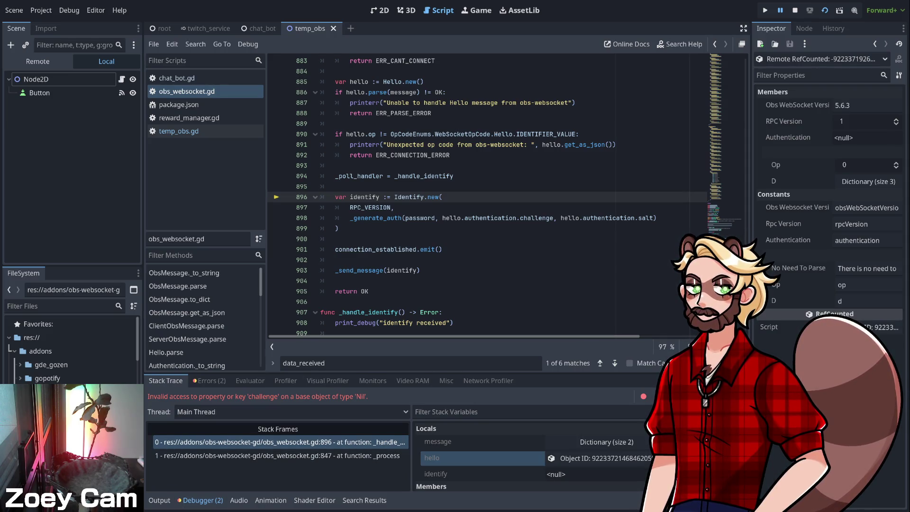
pyautogui.moveTo(447, 374); pyautogui.dragTo(447, 292)
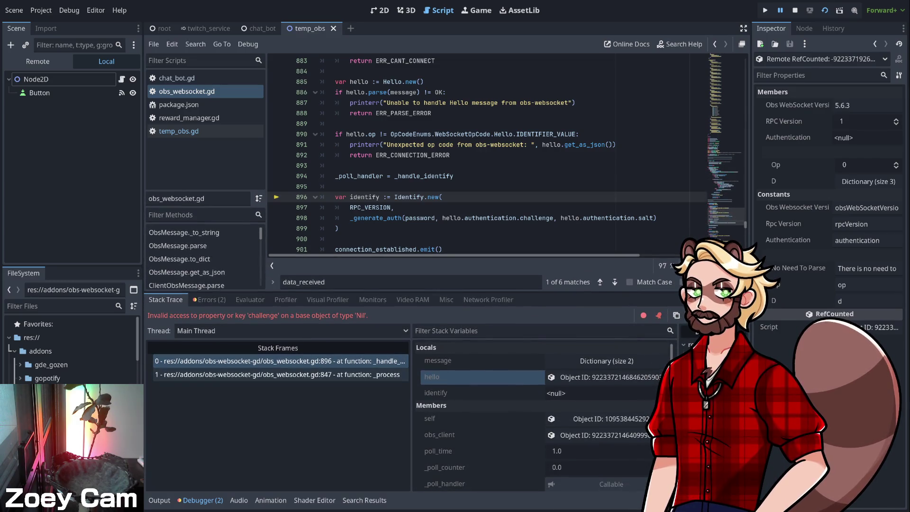
pyautogui.click(277, 374)
pyautogui.click(278, 361)
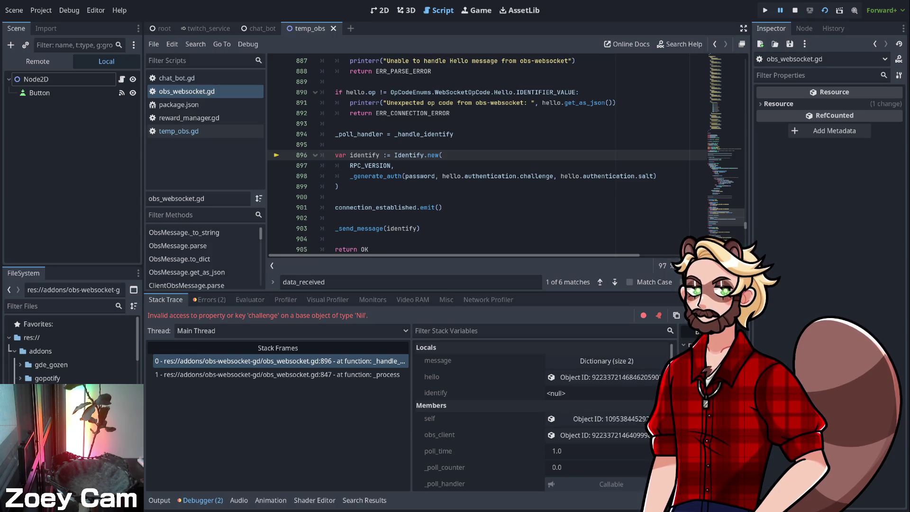
pyautogui.scroll(1, 321, 155)
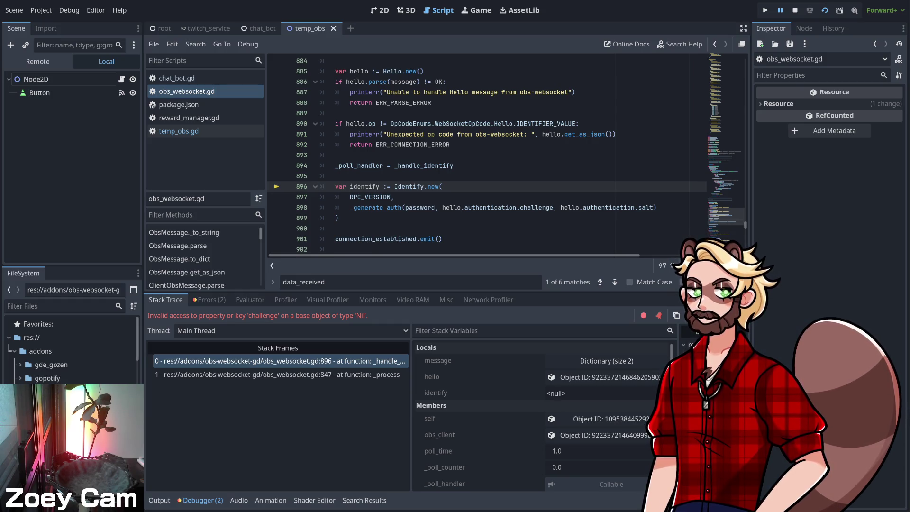
pyautogui.click(472, 208)
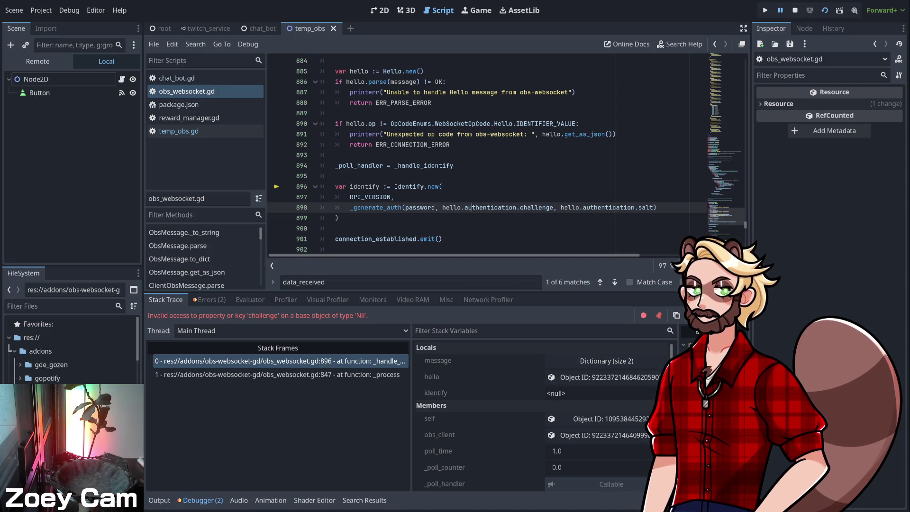
pyautogui.click(603, 377)
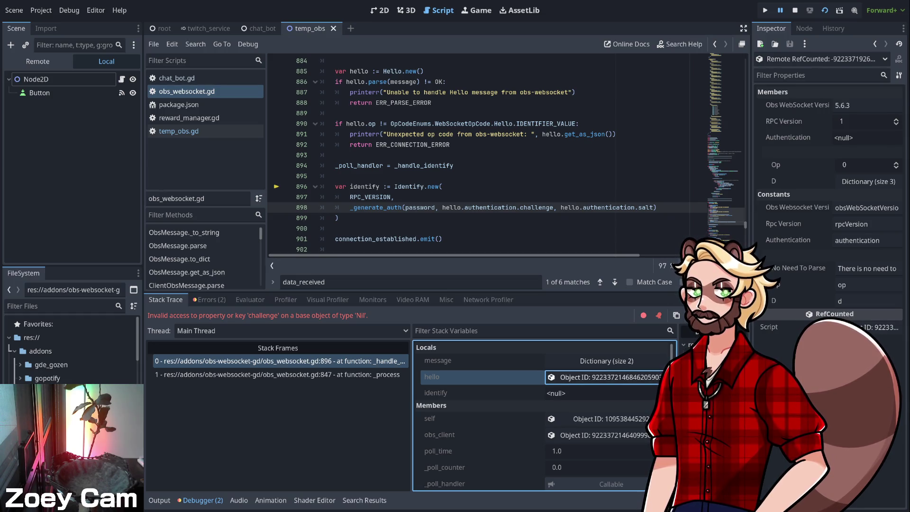
pyautogui.click(845, 240)
pyautogui.press('Escape')
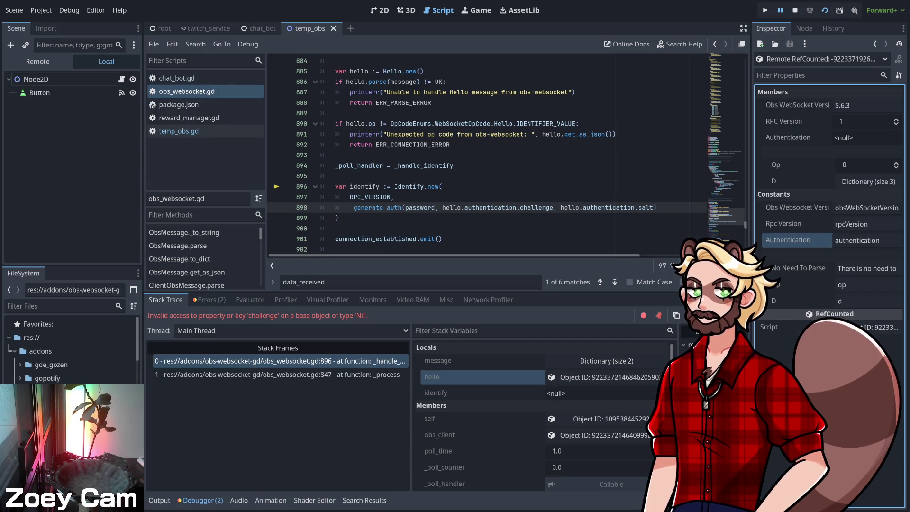
pyautogui.click(280, 361)
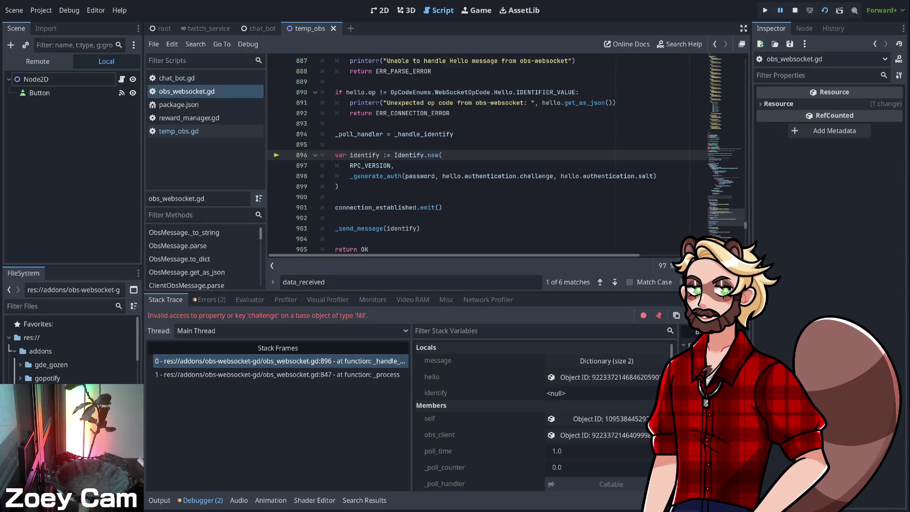
pyautogui.scroll(1, 320, 186)
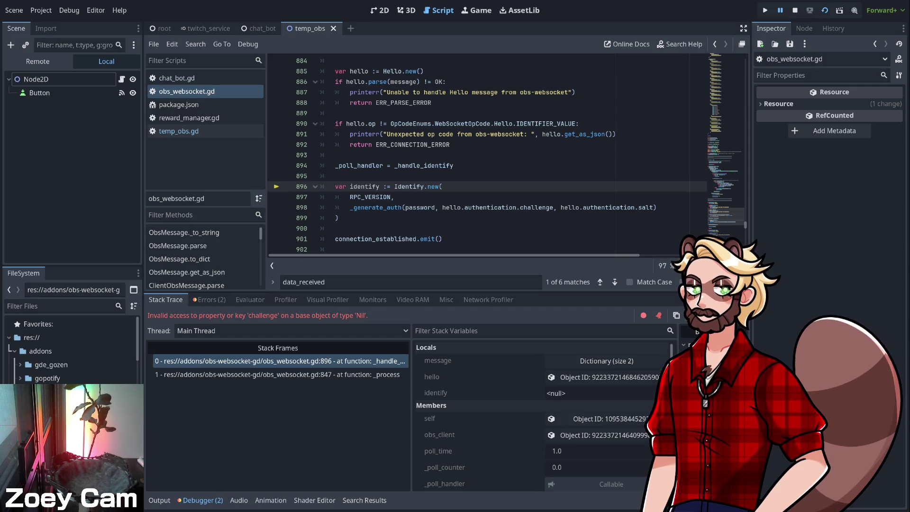
pyautogui.scroll(5, 489, 157)
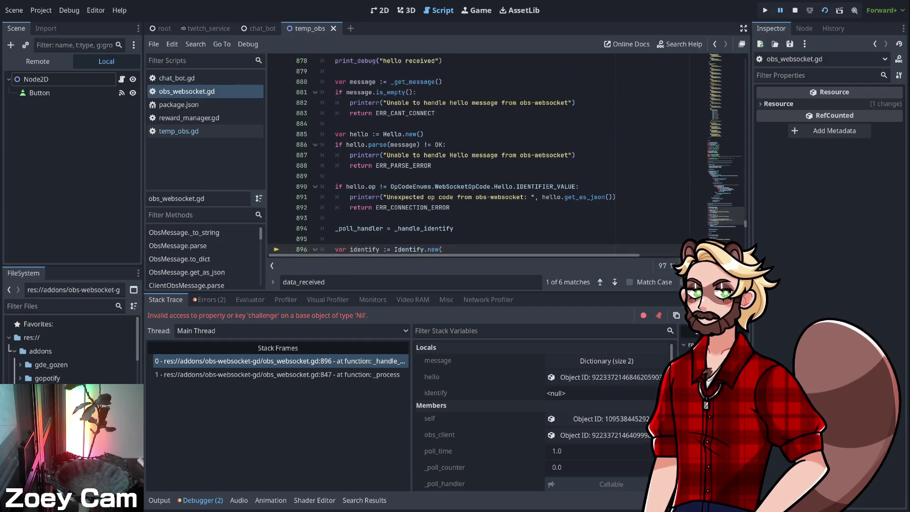
pyautogui.scroll(-4, 488, 156)
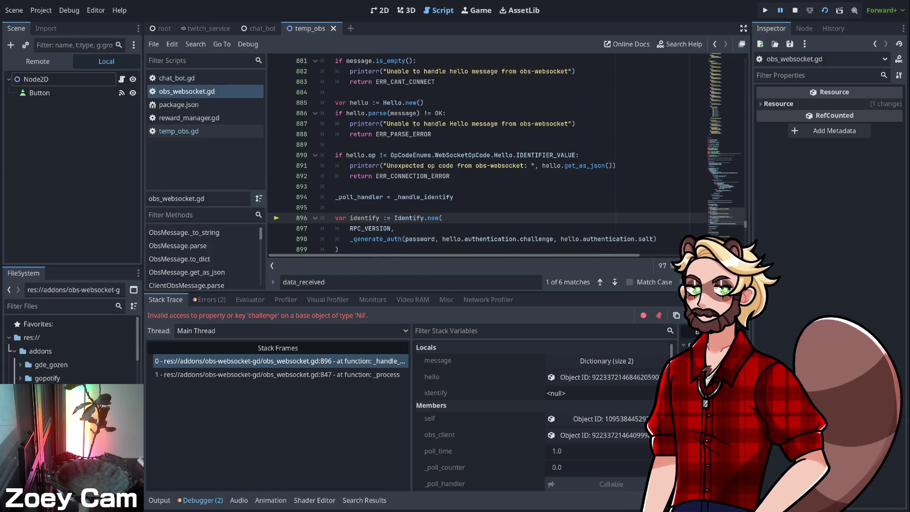
pyautogui.scroll(-1, 505, 152)
pyautogui.press('Down')
pyautogui.press('Down')
pyautogui.press('Down')
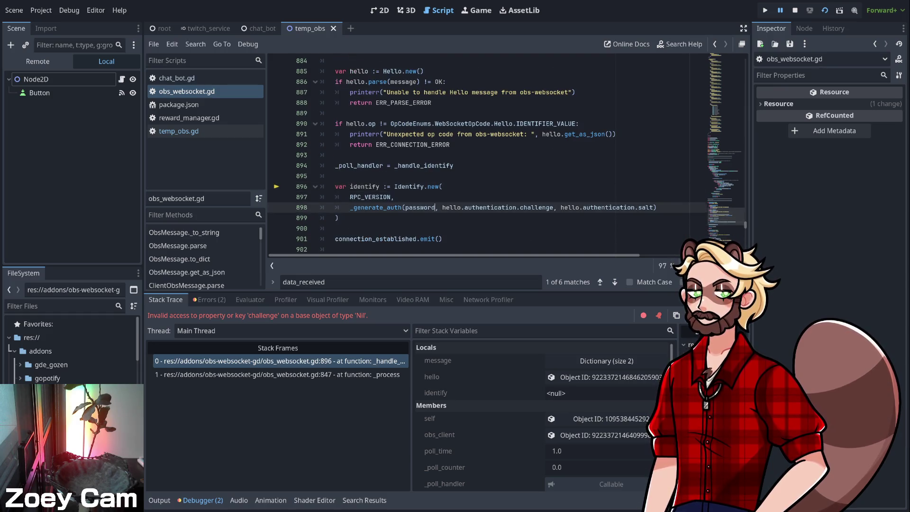
pyautogui.scroll(-3, 489, 152)
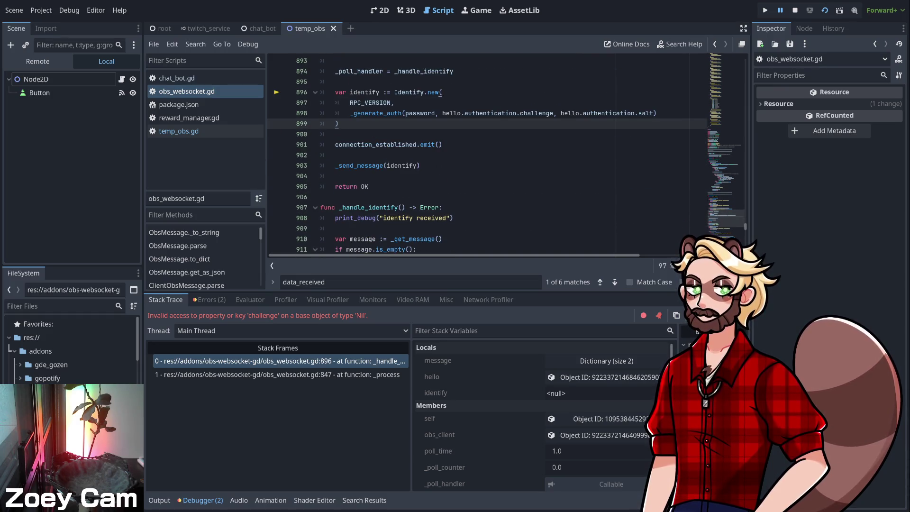
pyautogui.scroll(2, 505, 152)
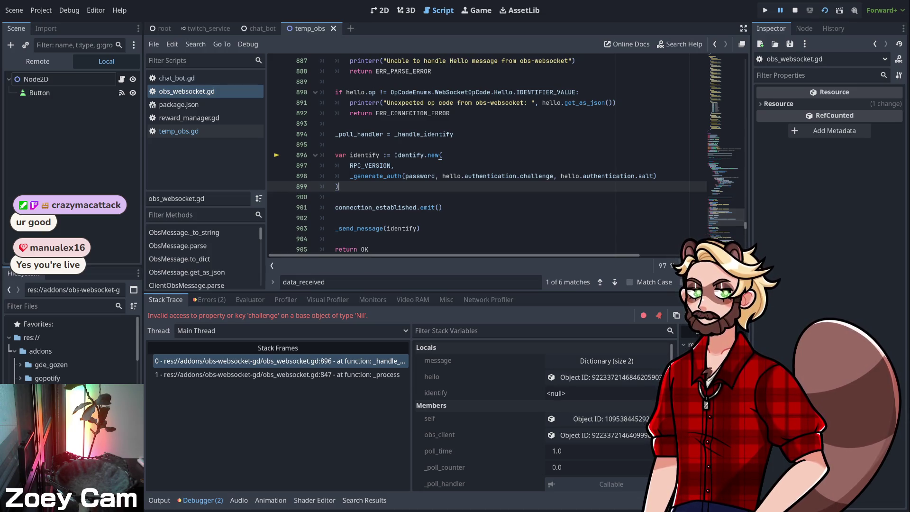
# - Stop the running game and reopen temp_obs.gd in the script editor
pyautogui.click(795, 10)
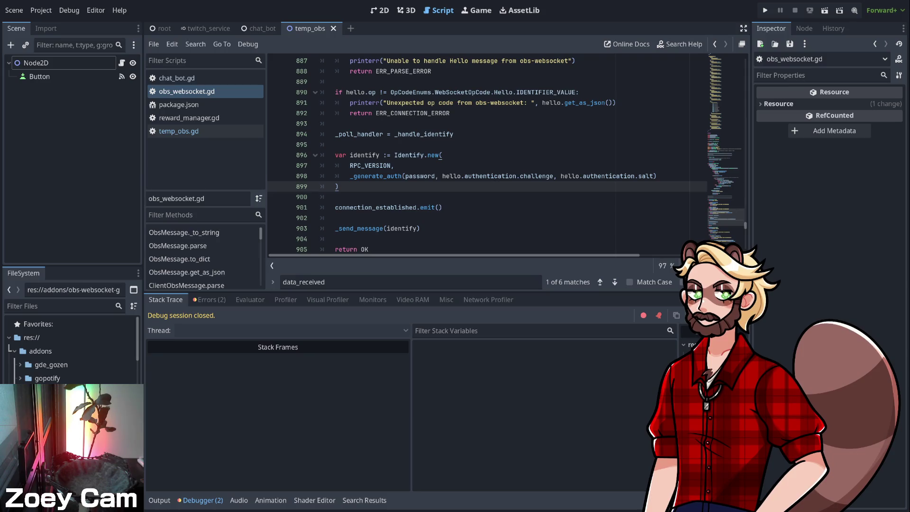
pyautogui.click(278, 417)
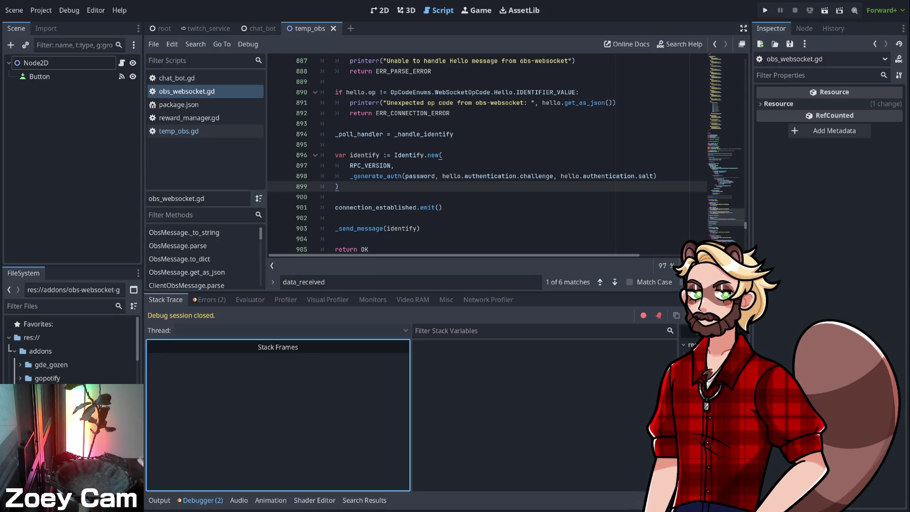
pyautogui.click(179, 131)
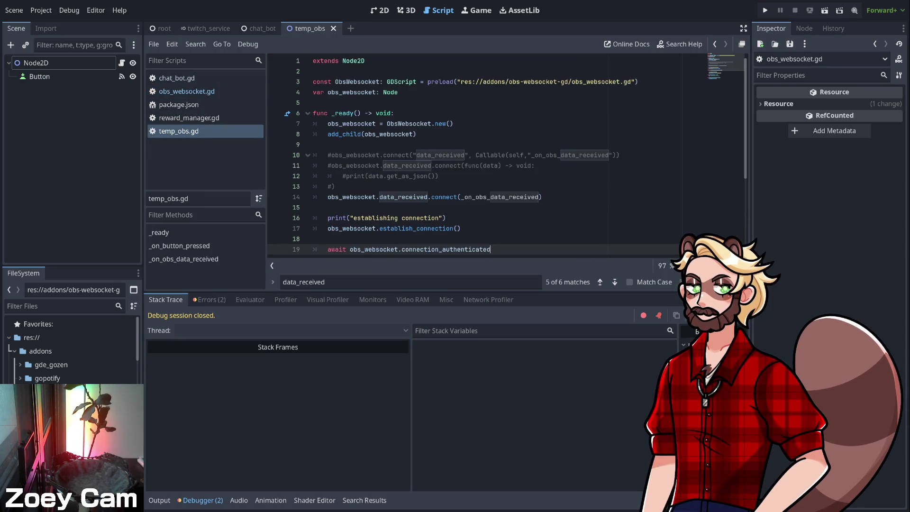
# - Add an obs_websocket.password line after line 7, pasting in the websocket password
pyautogui.click(454, 123)
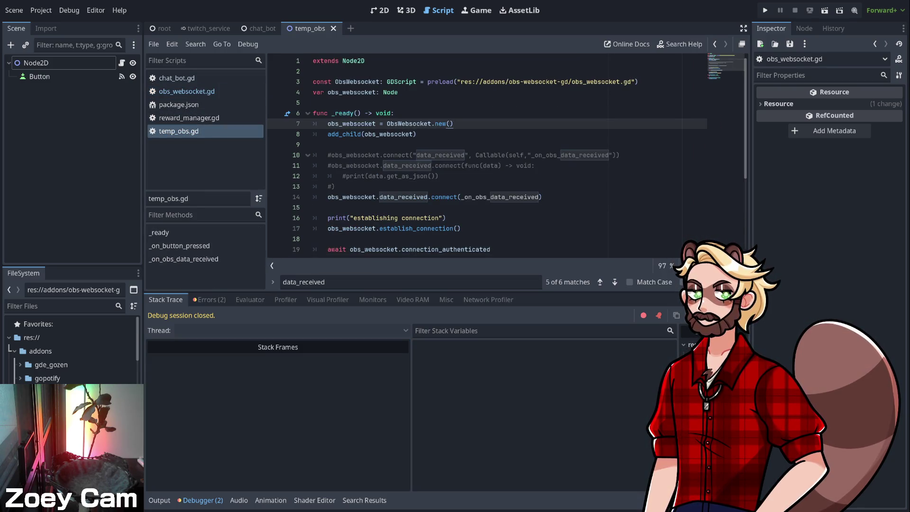
pyautogui.press('Return')
pyautogui.write('obs_web')
pyautogui.press('Return')
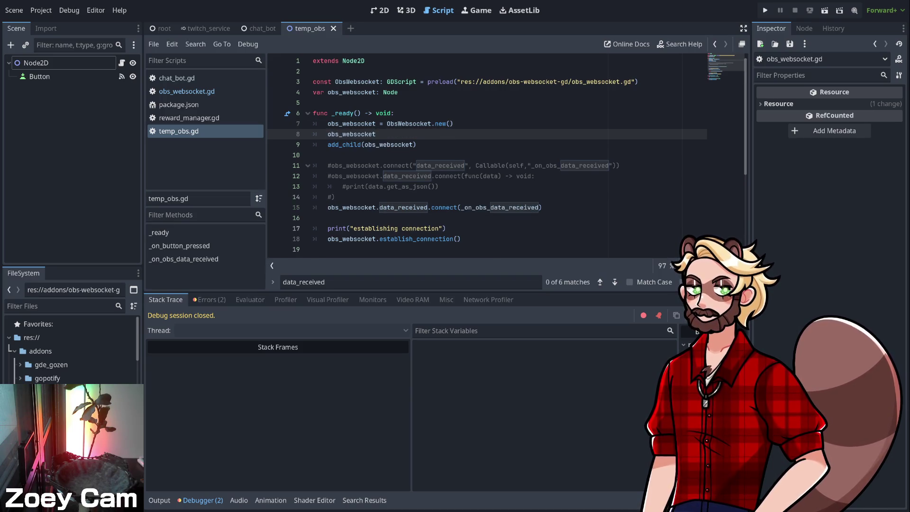
pyautogui.write('.p')
pyautogui.press('Return')
pyautogui.write('"')
pyautogui.hotkey('ctrl', 'v')
# - Add obs_websocket.port = 4455 and jump to port's declaration in obs_websocket.gd
pyautogui.press('Return')
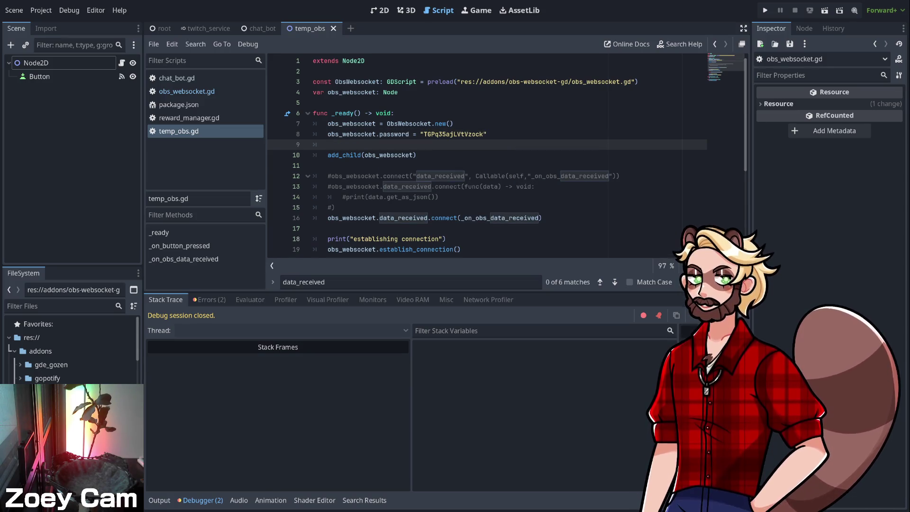
pyautogui.write('obs_websocket.')
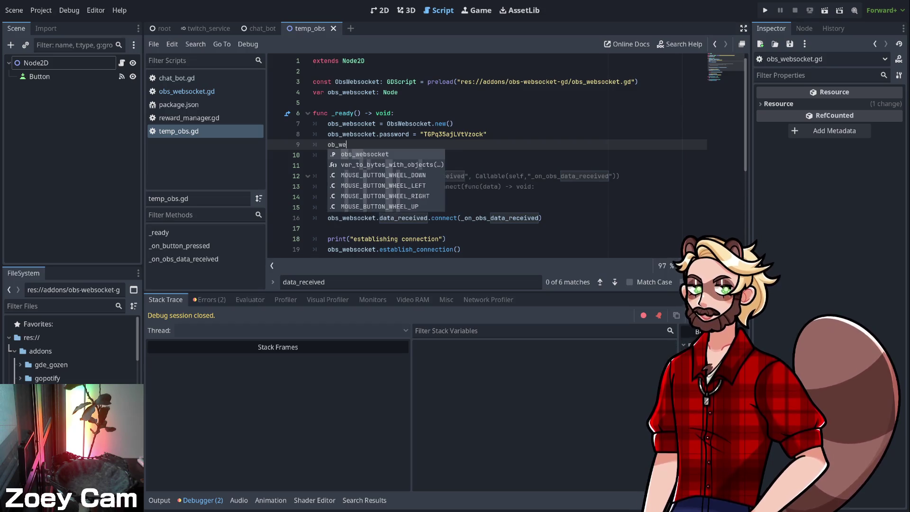
pyautogui.press('Return')
pyautogui.write('.')
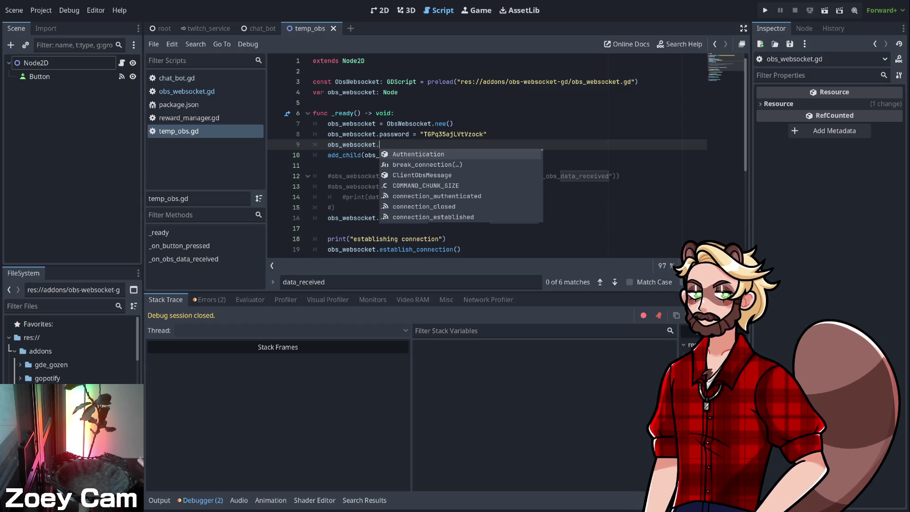
pyautogui.press('Down')
pyautogui.press('Down')
pyautogui.press('Down')
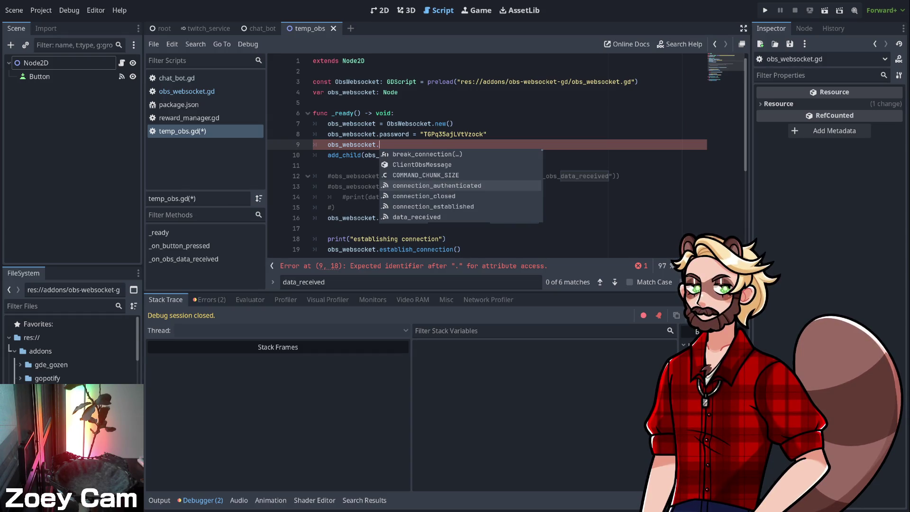
pyautogui.press('Down')
pyautogui.press('Down')
pyautogui.press('Down')
pyautogui.press('Down')
pyautogui.press('Down')
pyautogui.press('Down')
pyautogui.press('Down')
pyautogui.press('Down')
pyautogui.write('po')
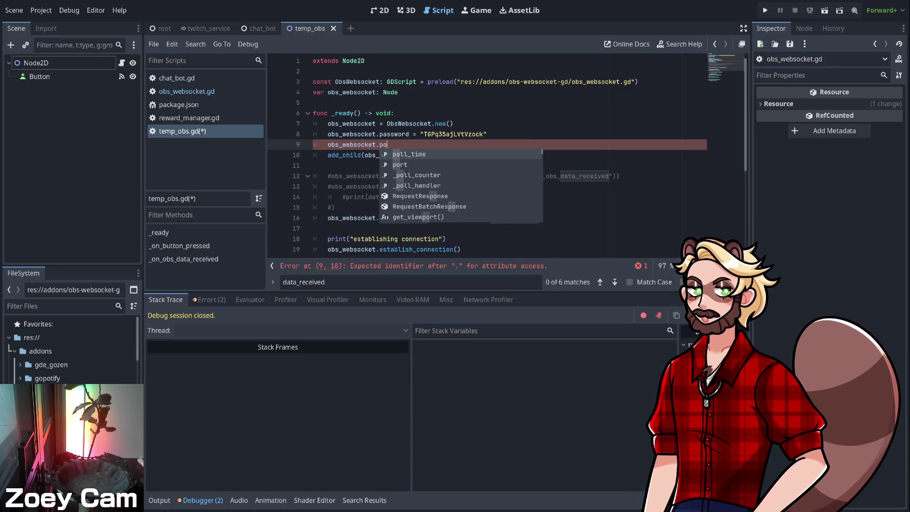
pyautogui.write('rt = ')
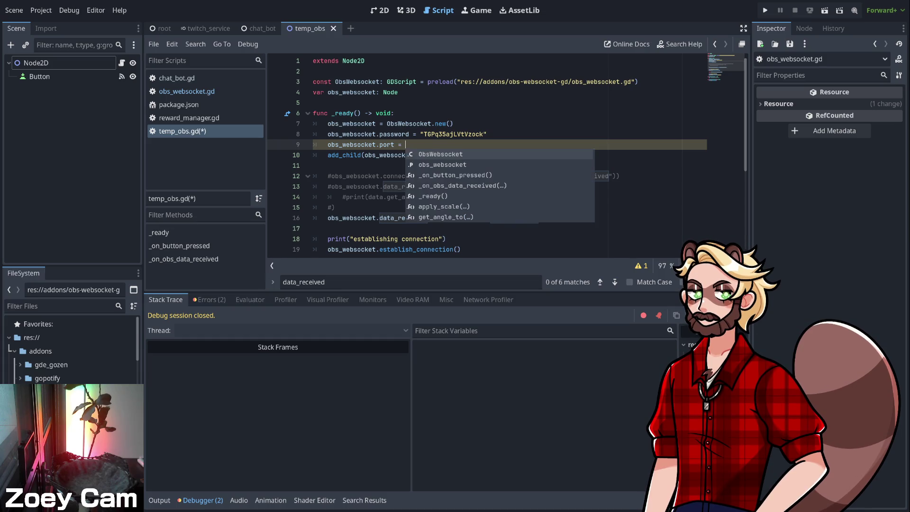
pyautogui.write('4455')
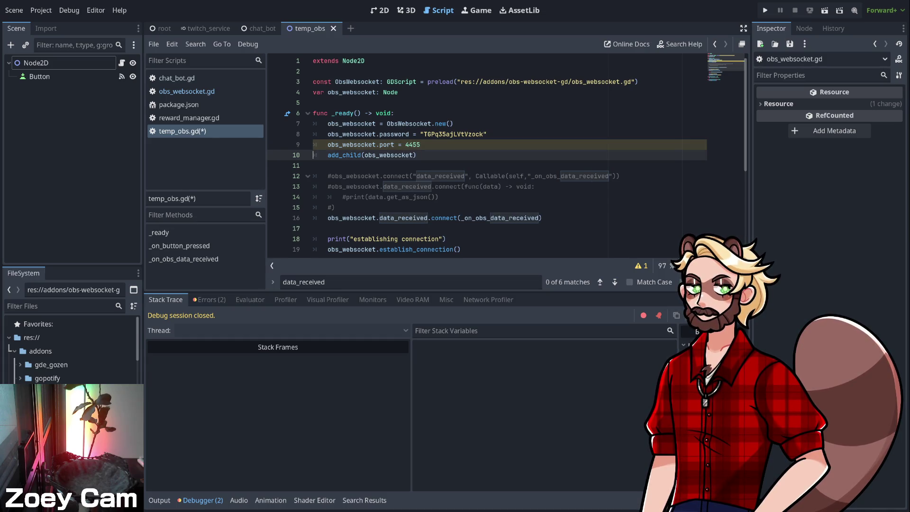
pyautogui.press('Return')
pyautogui.press('Up')
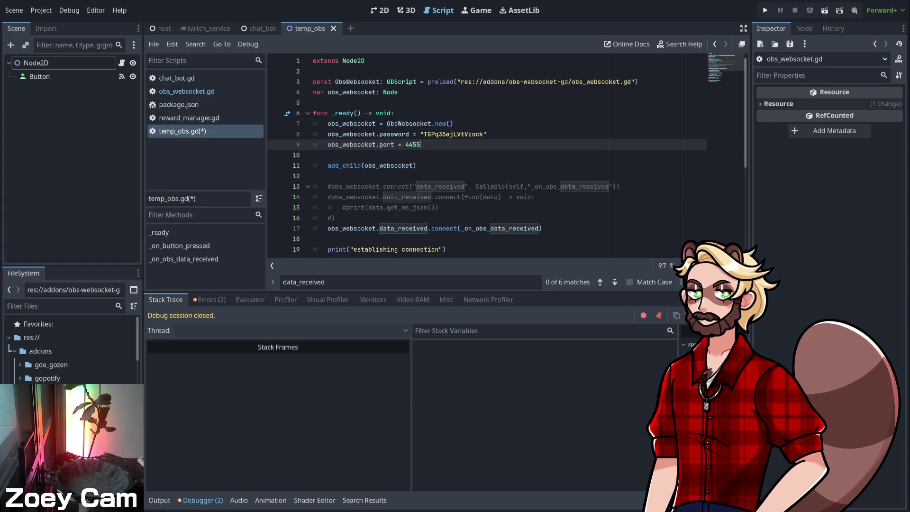
pyautogui.keyDown('ctrl'); pyautogui.click(386, 144); pyautogui.keyUp('ctrl')
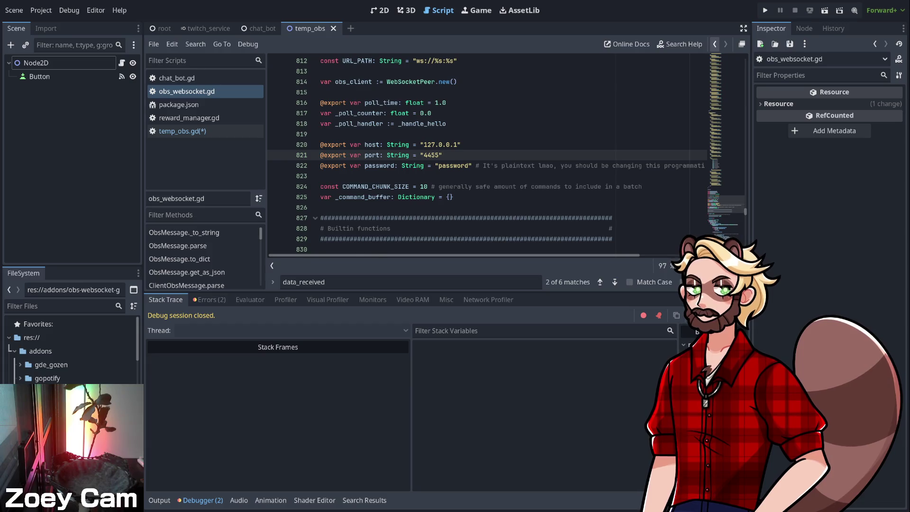
# - Delete the obs_websocket.port = 4455 line from _ready and save temp_obs.gd
pyautogui.click(715, 44)
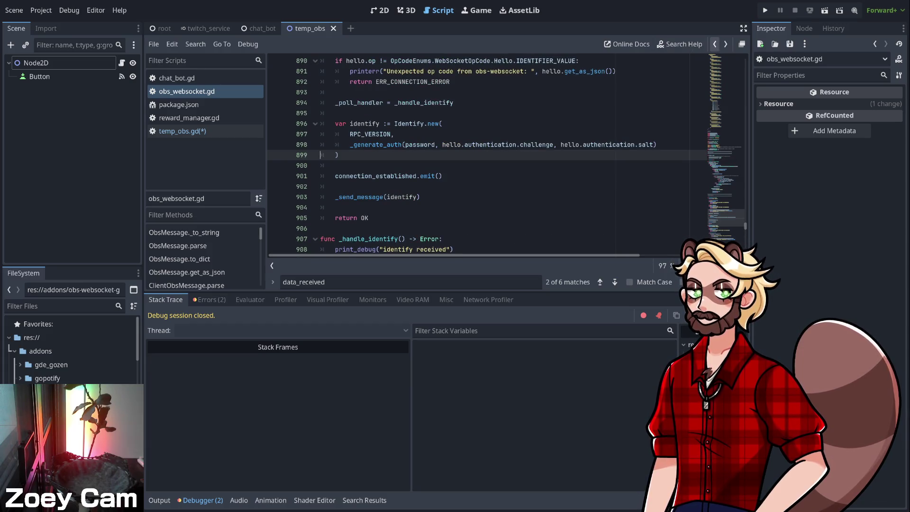
pyautogui.click(714, 44)
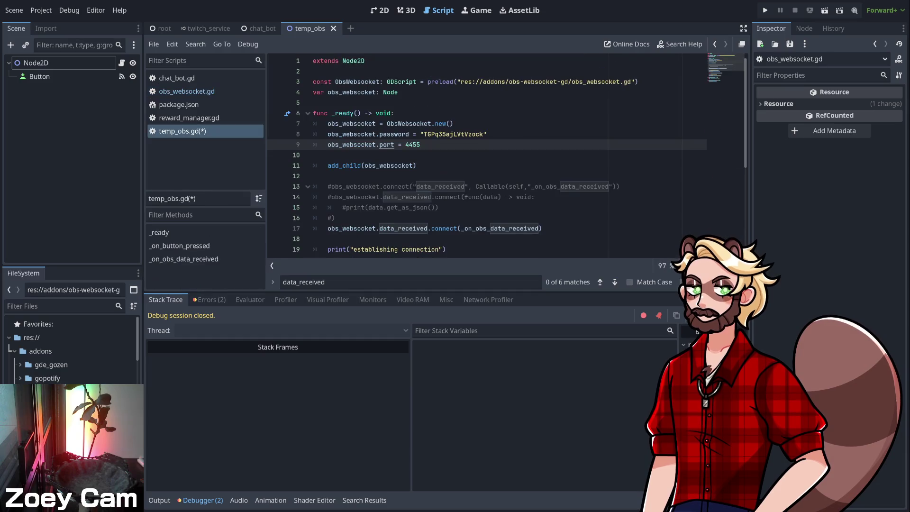
pyautogui.hotkey('shift', 'Down')
pyautogui.press('Delete')
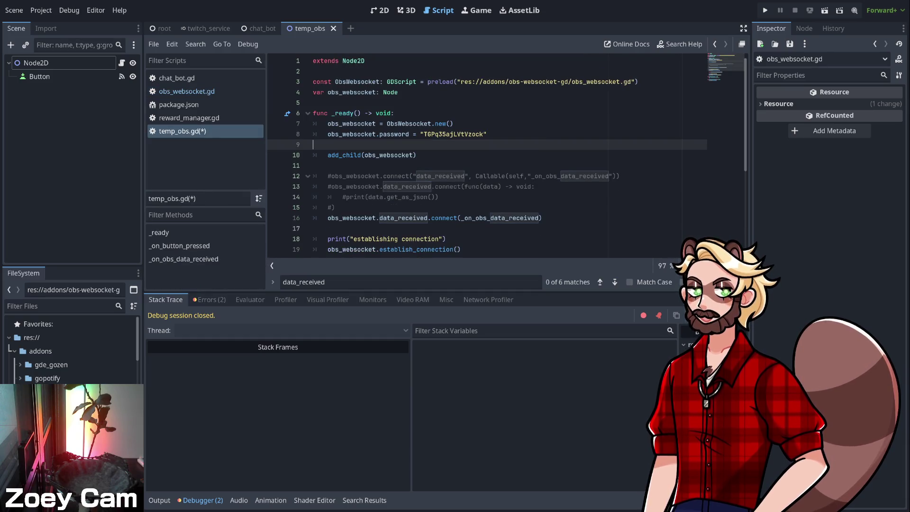
pyautogui.click(416, 155)
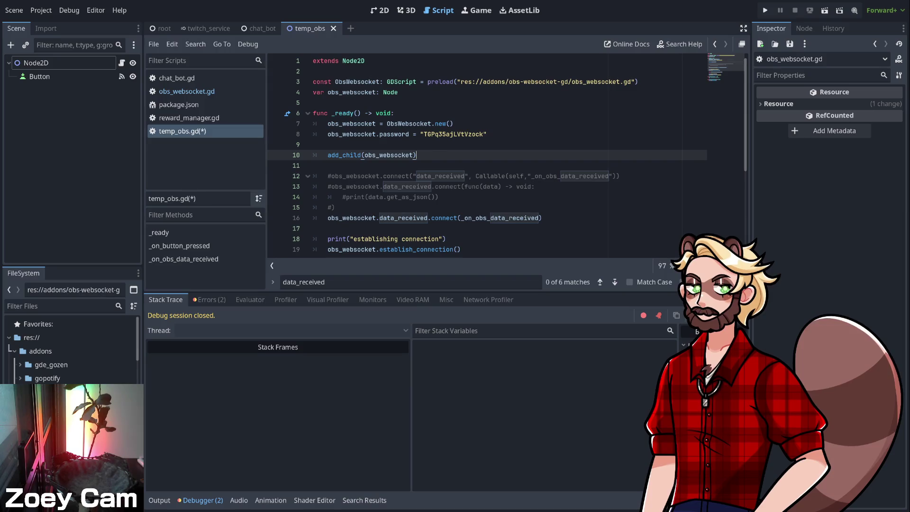
pyautogui.scroll(-2, 475, 156)
pyautogui.hotkey('ctrl', 's')
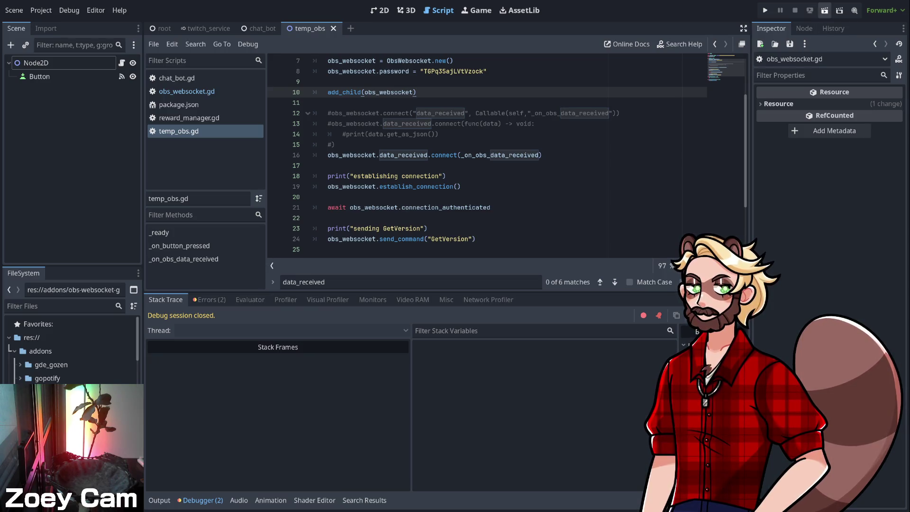
# - Run the current scene and read the GetVersion response in Output (OBS 32.0.4, websocket 5.6.3)
pyautogui.click(825, 10)
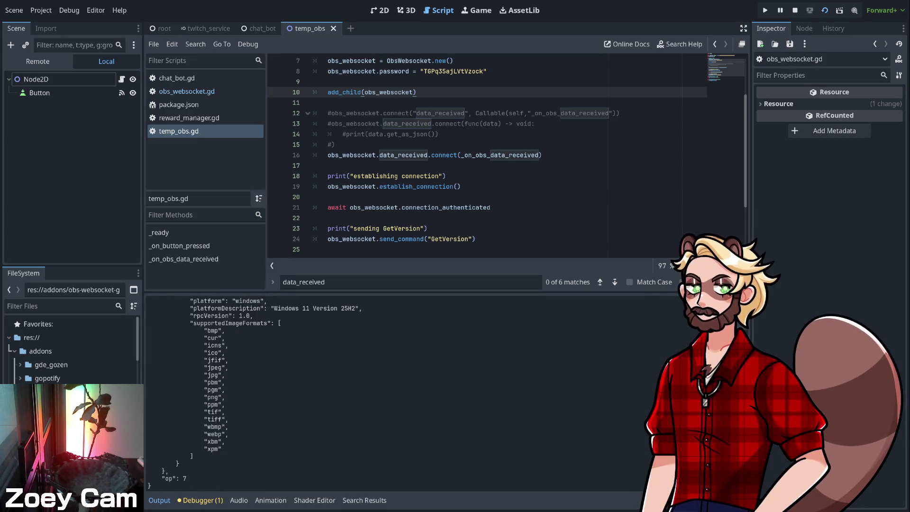
pyautogui.scroll(2, 275, 393)
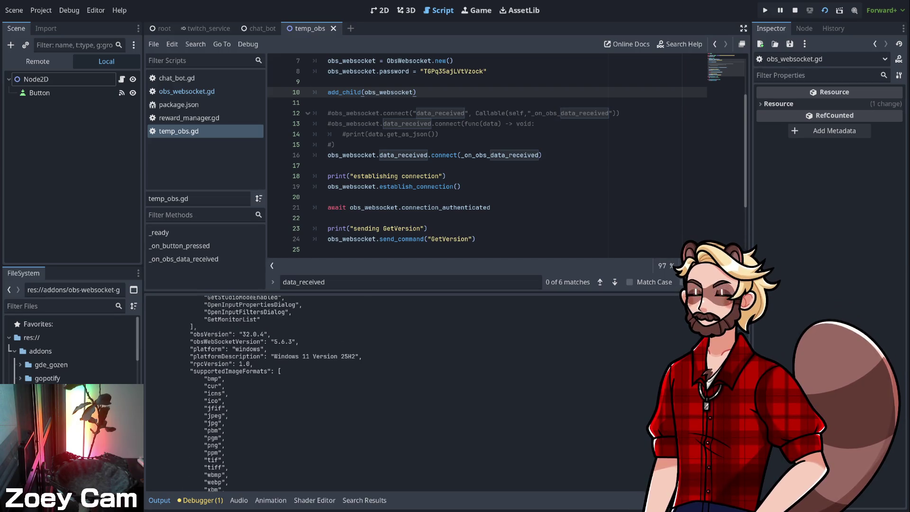
pyautogui.scroll(10, 275, 393)
pyautogui.scroll(15, 275, 393)
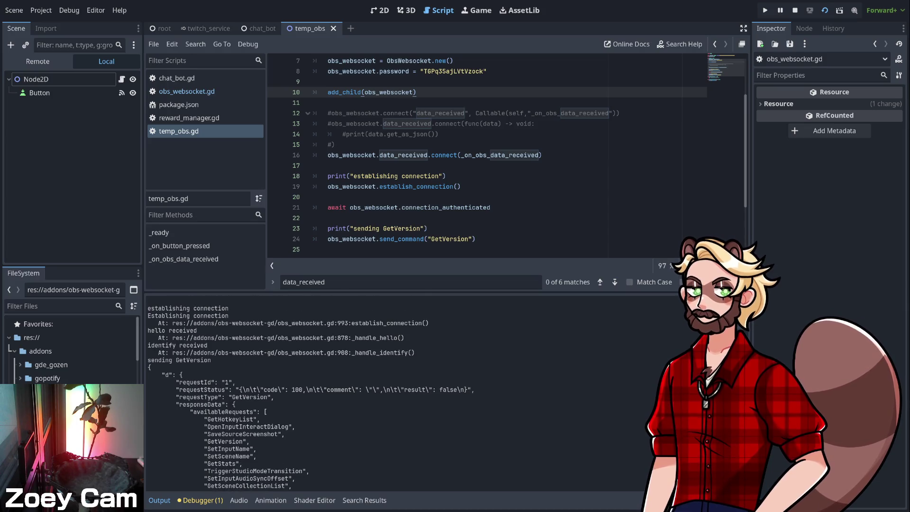
pyautogui.scroll(1, 275, 394)
pyautogui.scroll(-10, 275, 394)
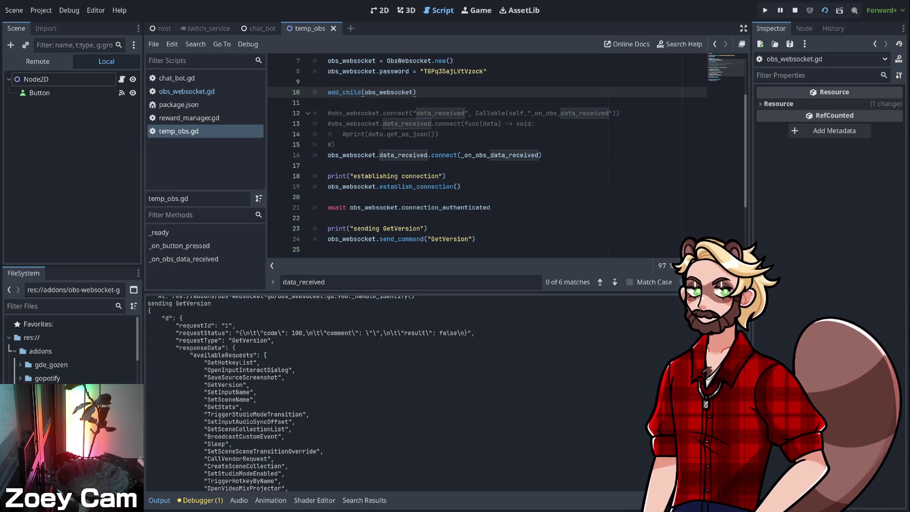
pyautogui.scroll(-15, 266, 393)
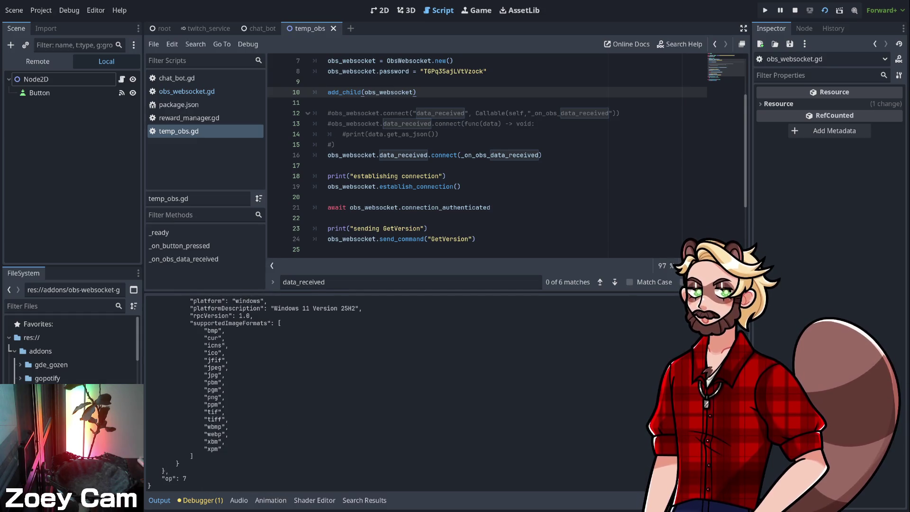
pyautogui.click(476, 239)
pyautogui.scroll(-1, 475, 239)
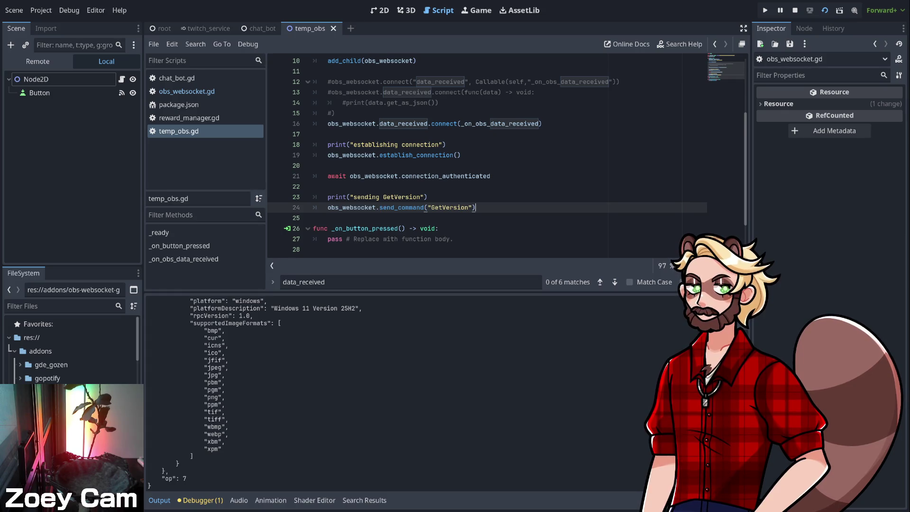
pyautogui.scroll(-1, 476, 208)
# - Add a new line after pass in _on_button_pressed beginning with obs_websocket
pyautogui.click(327, 208)
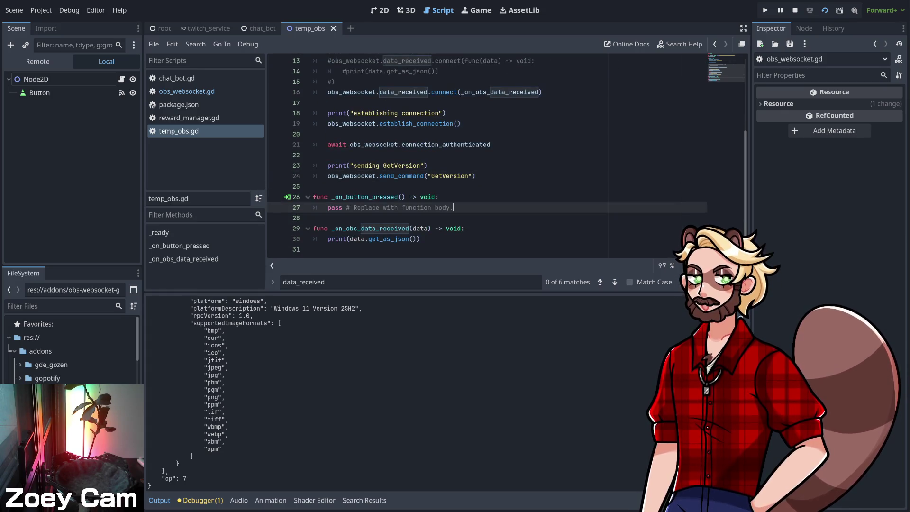
pyautogui.moveTo(328, 207); pyautogui.dragTo(453, 207)
pyautogui.click(454, 207)
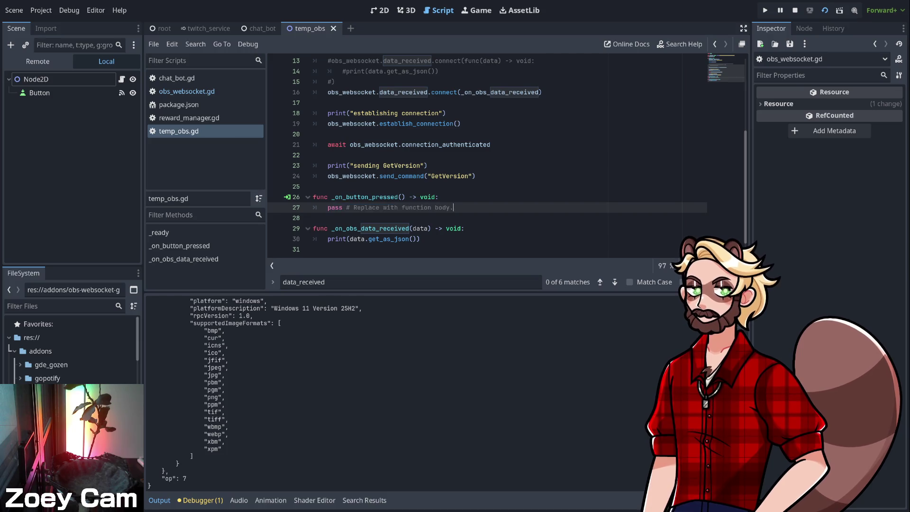
pyautogui.press('Return')
pyautogui.write('obs_web')
pyautogui.press('Return')
pyautogui.write('.send_com')
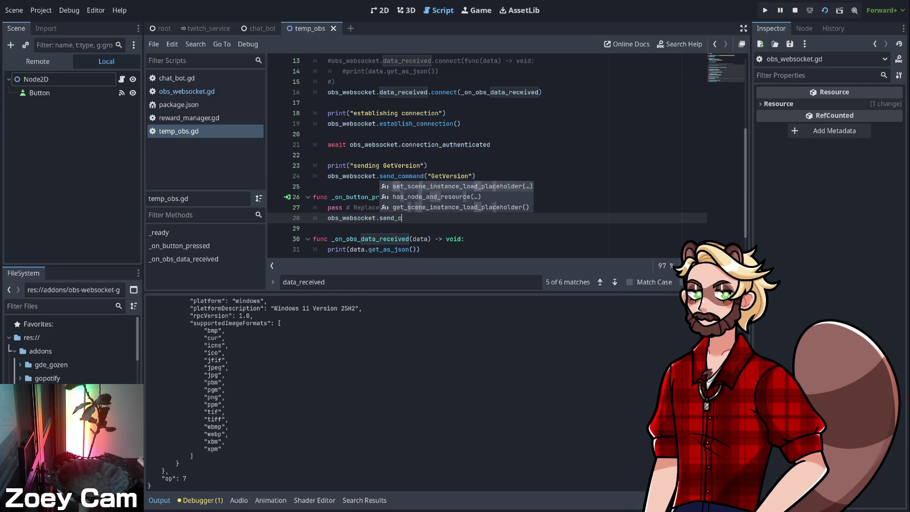
pyautogui.press('BackSpace')
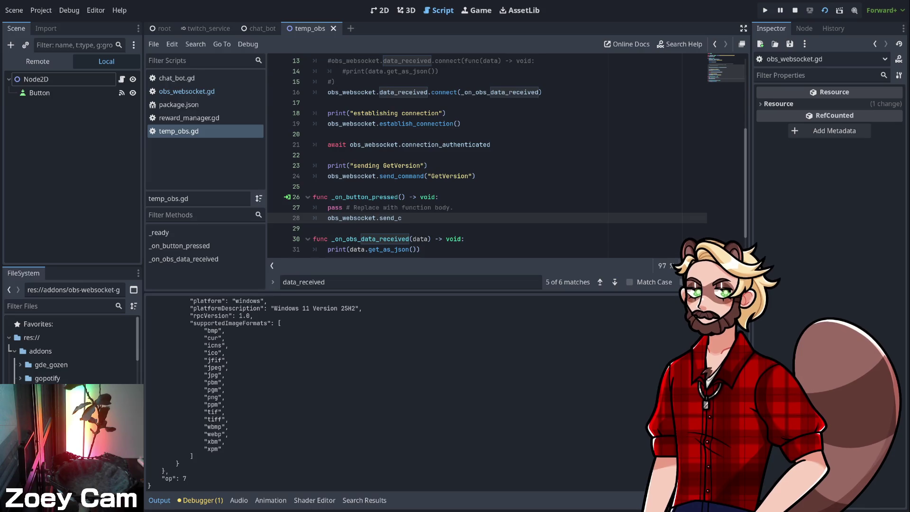
pyautogui.write('om')
pyautogui.press('BackSpace')
pyautogui.press('BackSpace')
pyautogui.press('BackSpace')
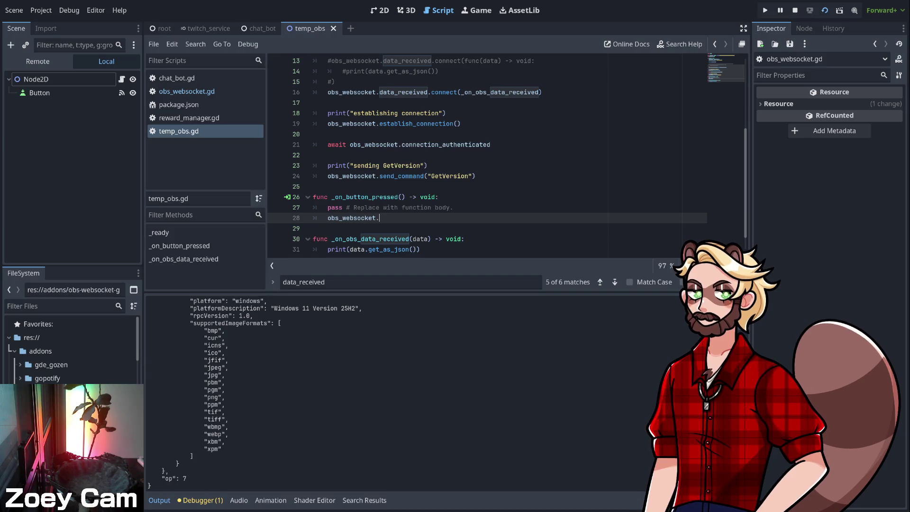
pyautogui.write('send')
pyautogui.press('BackSpace')
pyautogui.press('BackSpace')
pyautogui.press('BackSpace')
pyautogui.click(339, 175)
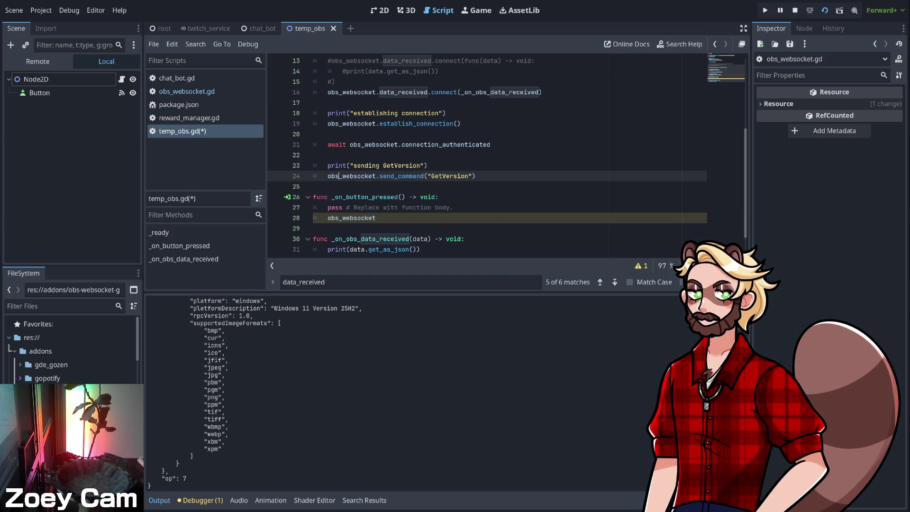
pyautogui.click(376, 217)
# - Complete the line as obs_websocket.send_command("") after checking send_command's definition
pyautogui.write('.send')
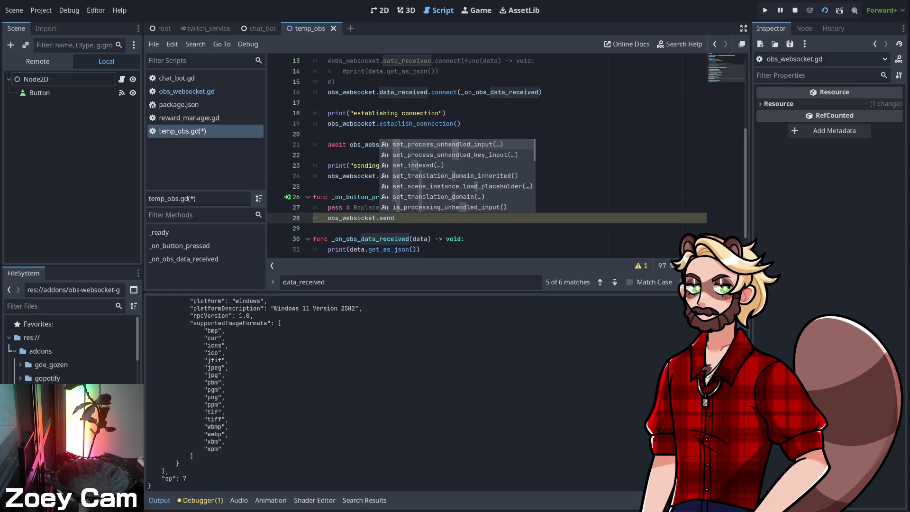
pyautogui.write('_command(')
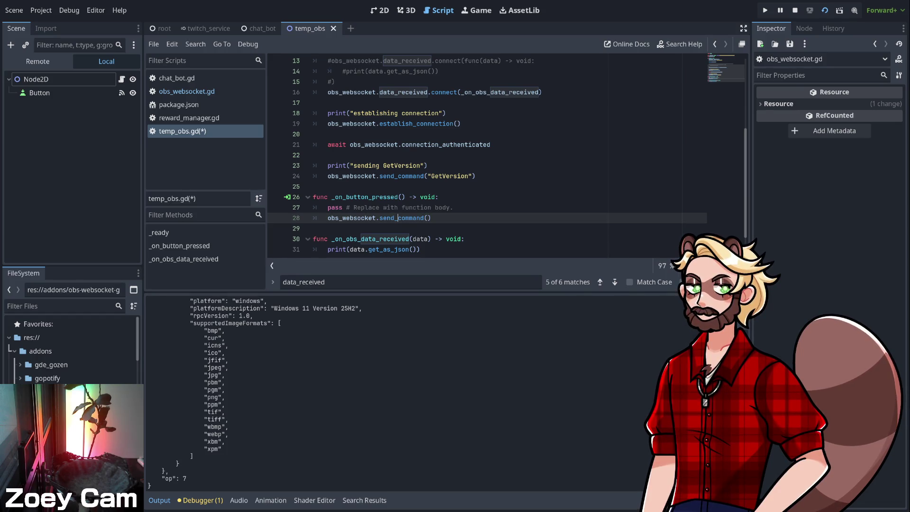
pyautogui.keyDown('ctrl'); pyautogui.click(398, 218); pyautogui.keyUp('ctrl')
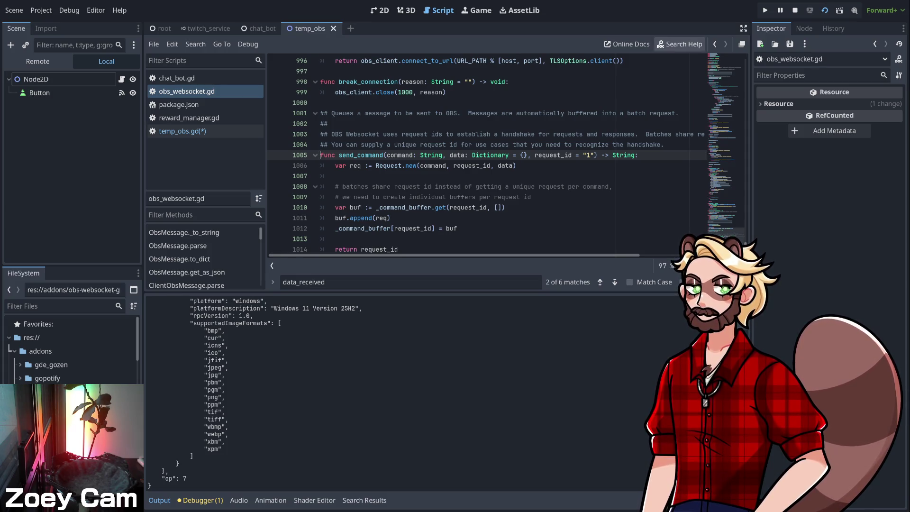
pyautogui.click(715, 44)
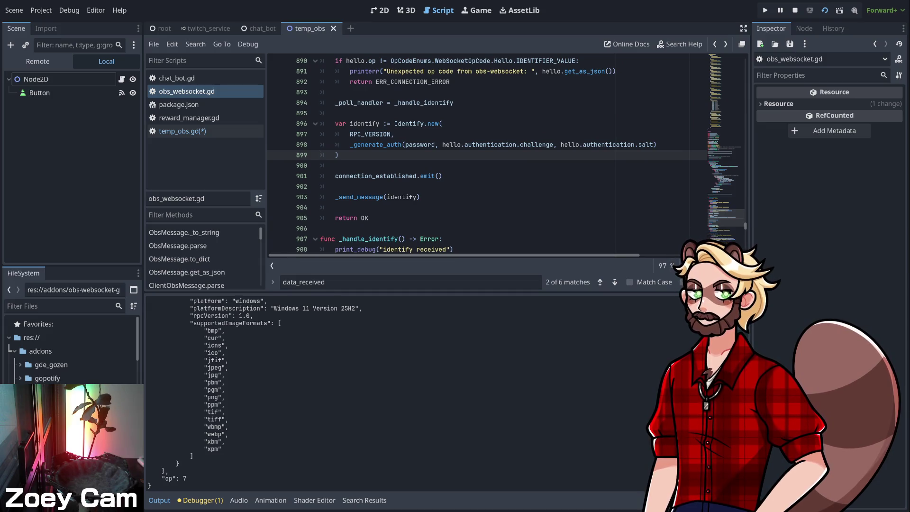
pyautogui.click(182, 132)
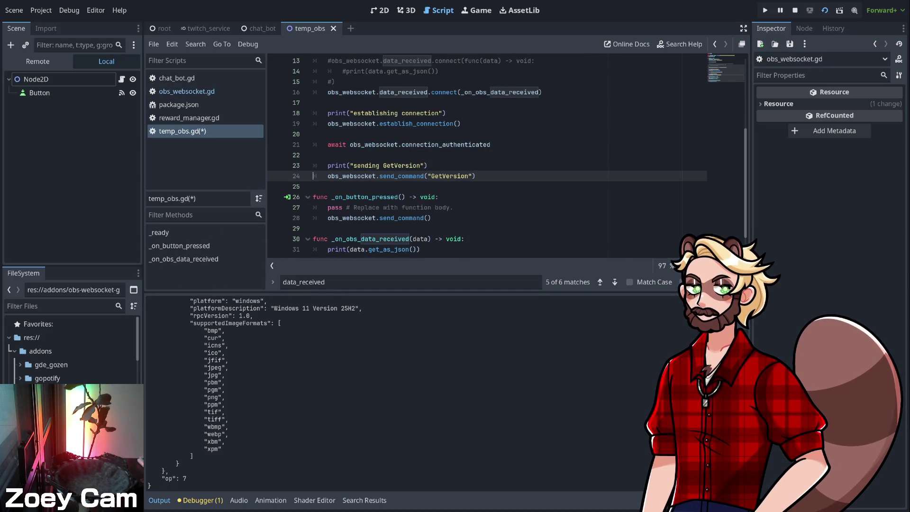
pyautogui.click(428, 218)
pyautogui.write('"')
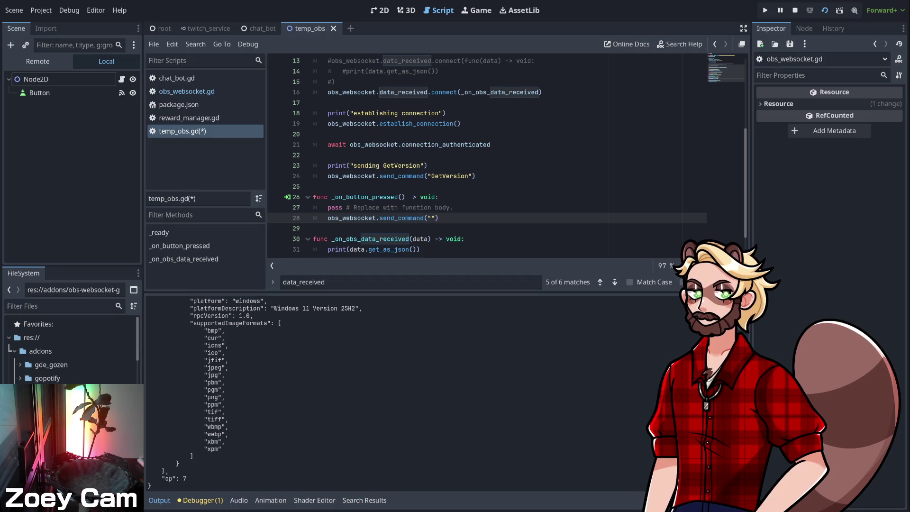
# - Pass "SetCurrentProgramScene" as the first argument, splitting the call across lines
pyautogui.write('SetCurrentProgramScene')
pyautogui.write(',')
pyautogui.press('Return')
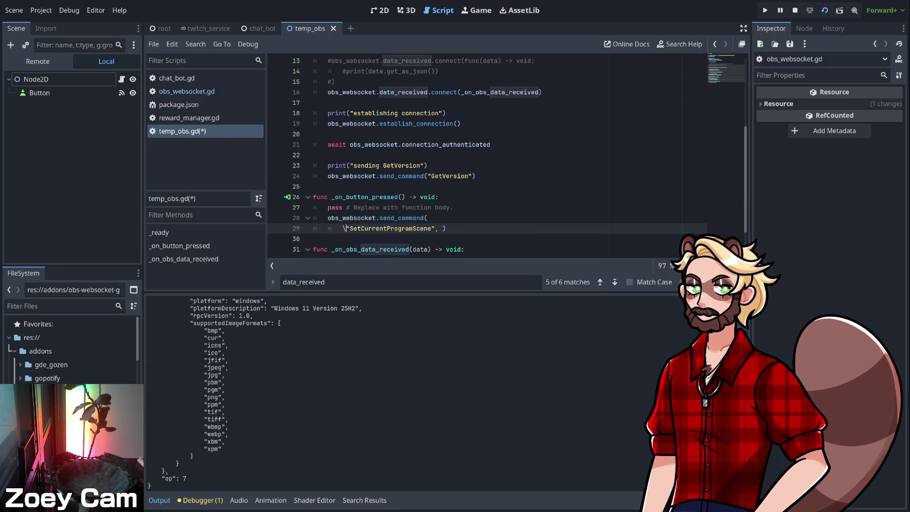
pyautogui.press('BackSpace')
pyautogui.press('Return')
pyautogui.press('Up')
# - Add a dictionary argument that starts with the "sceneName" key
pyautogui.press('Return')
pyautogui.write('{')
pyautogui.press('Return')
pyautogui.write('"')
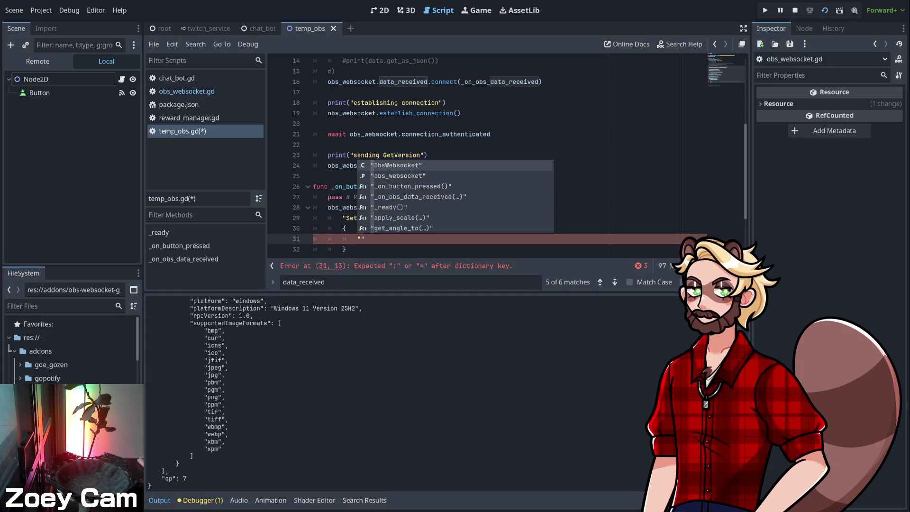
pyautogui.press('Escape')
pyautogui.write('sceneName')
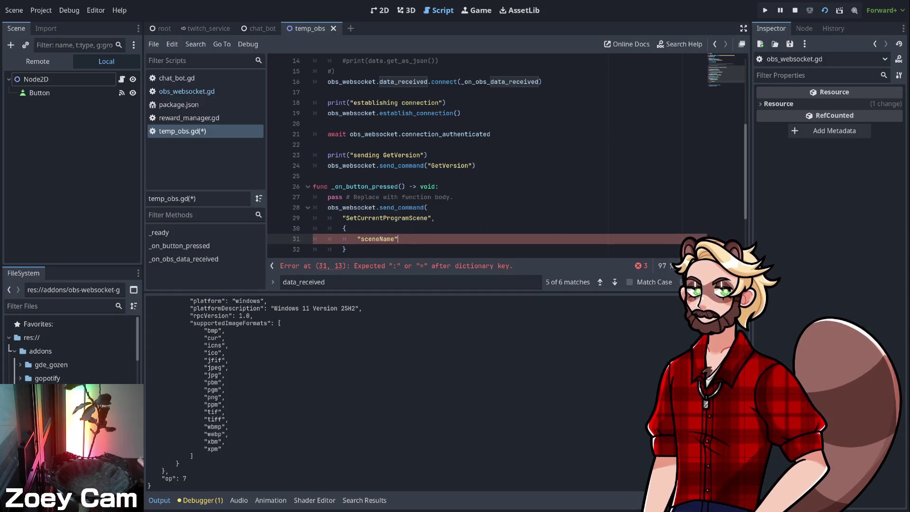
pyautogui.write('"')
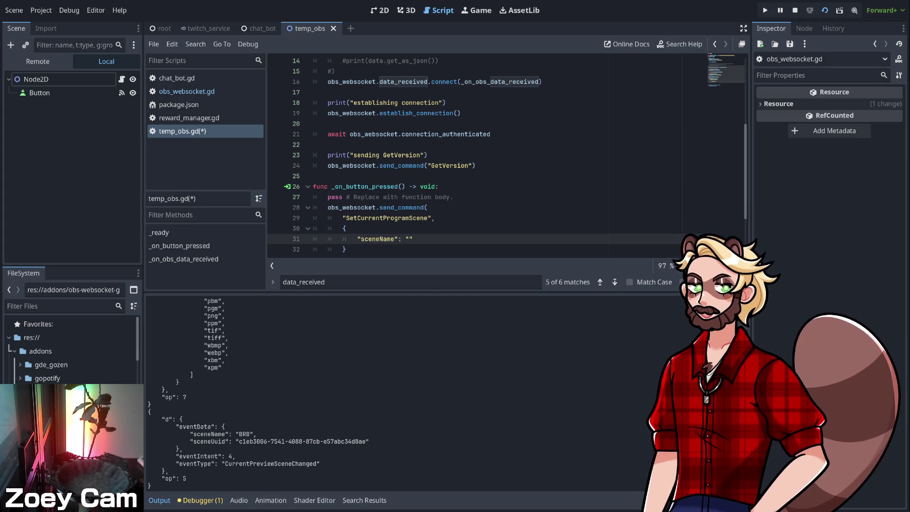
# - Copy BRB from the Output log and paste it as the sceneName value
pyautogui.doubleClick(245, 434)
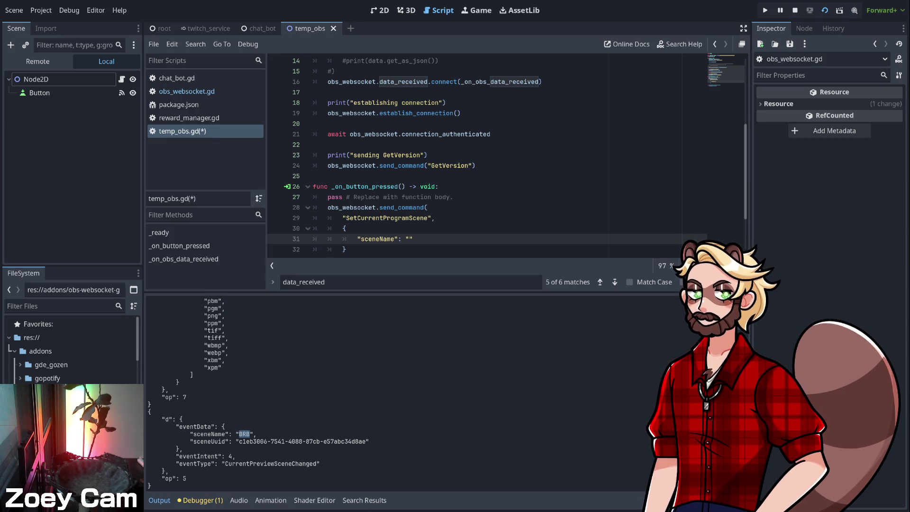
pyautogui.write('BRB')
pyautogui.scroll(1, 507, 155)
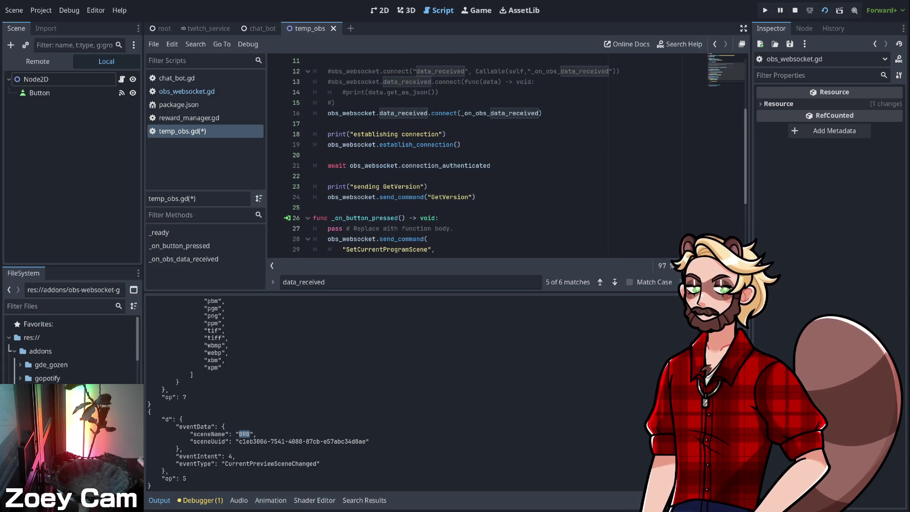
pyautogui.scroll(1, 508, 155)
pyautogui.scroll(-2, 508, 155)
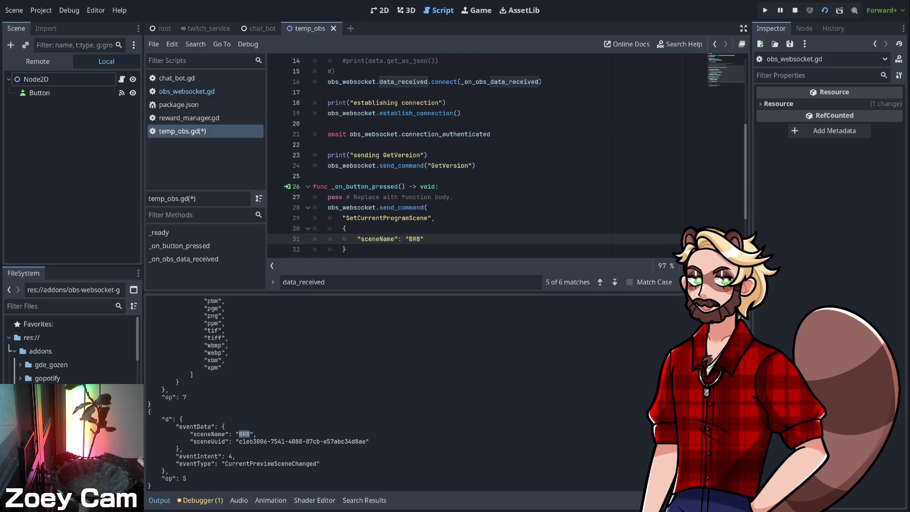
# - Lower the Output panel splitter to show more lines of code
pyautogui.click(351, 228)
pyautogui.scroll(-1, 507, 155)
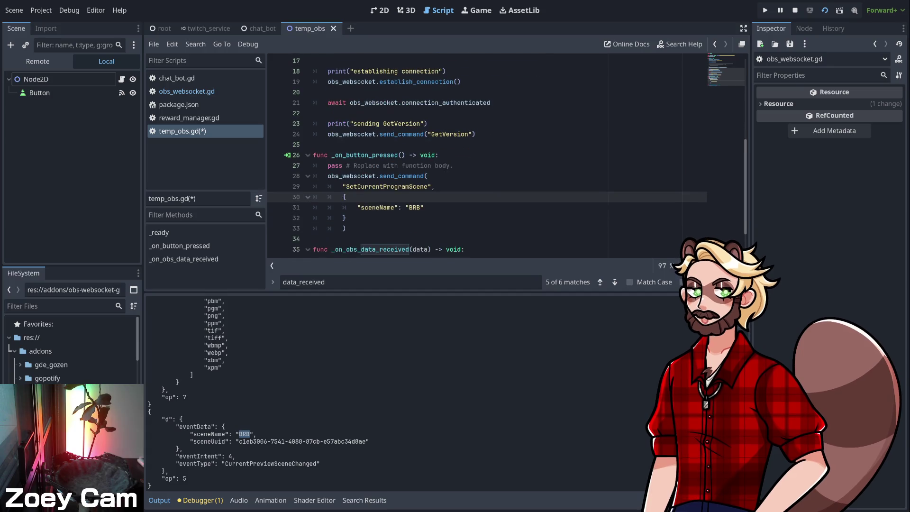
pyautogui.moveTo(447, 292); pyautogui.dragTo(447, 390)
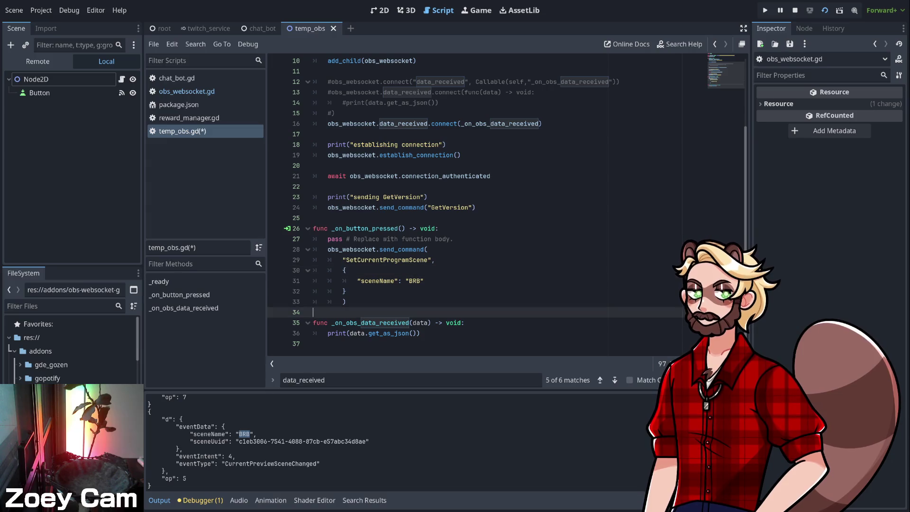
# - Unindent the send_command call's closing parenthesis by one level
pyautogui.click(345, 291)
pyautogui.click(345, 302)
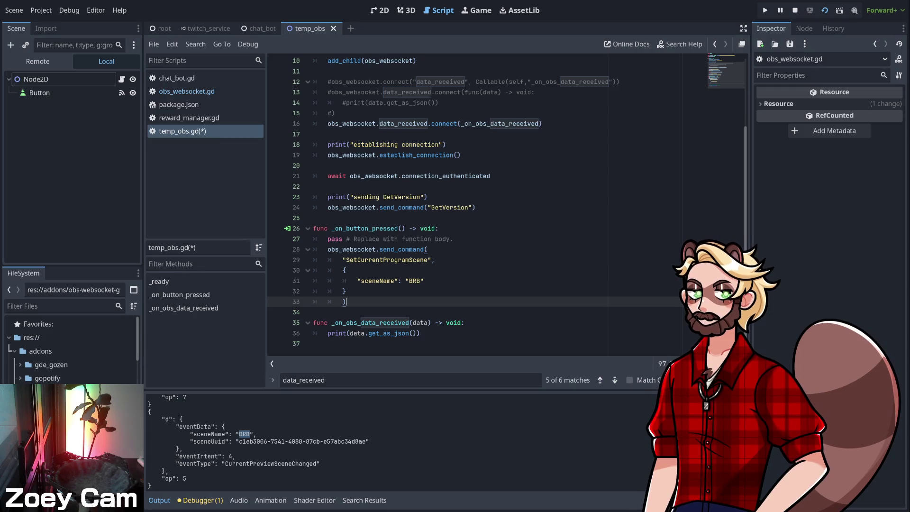
pyautogui.hotkey('shift', 'Tab')
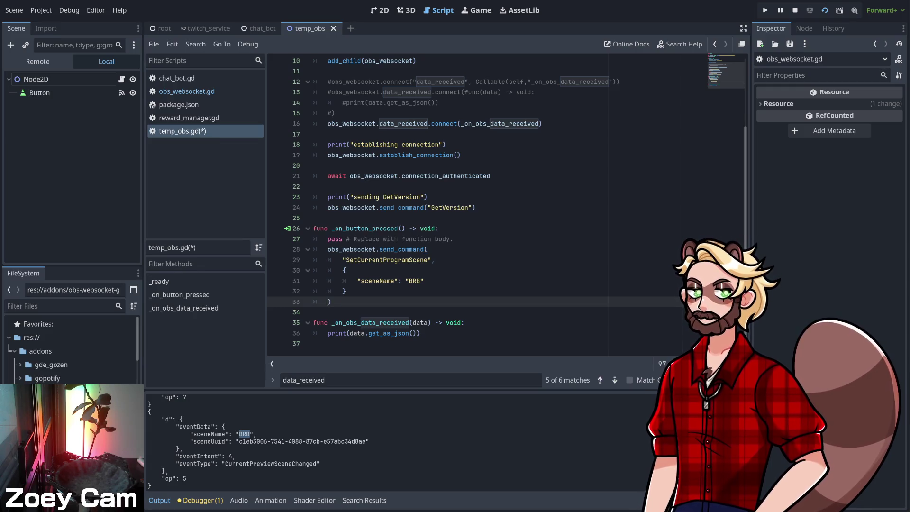
pyautogui.click(313, 312)
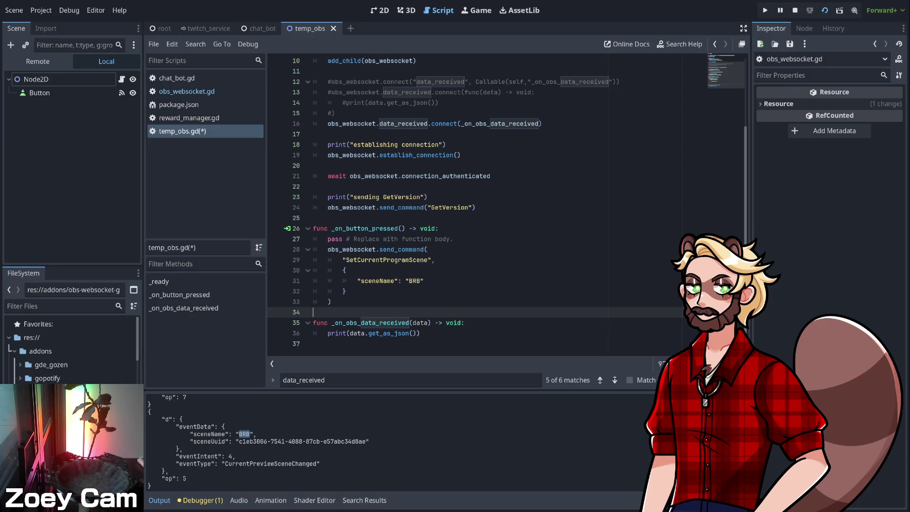
pyautogui.click(346, 270)
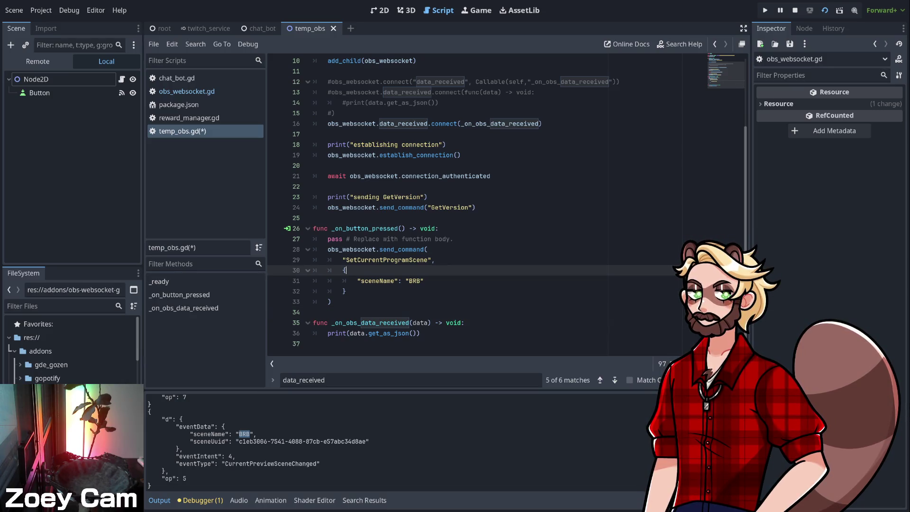
pyautogui.hotkey('ctrl', 'j')
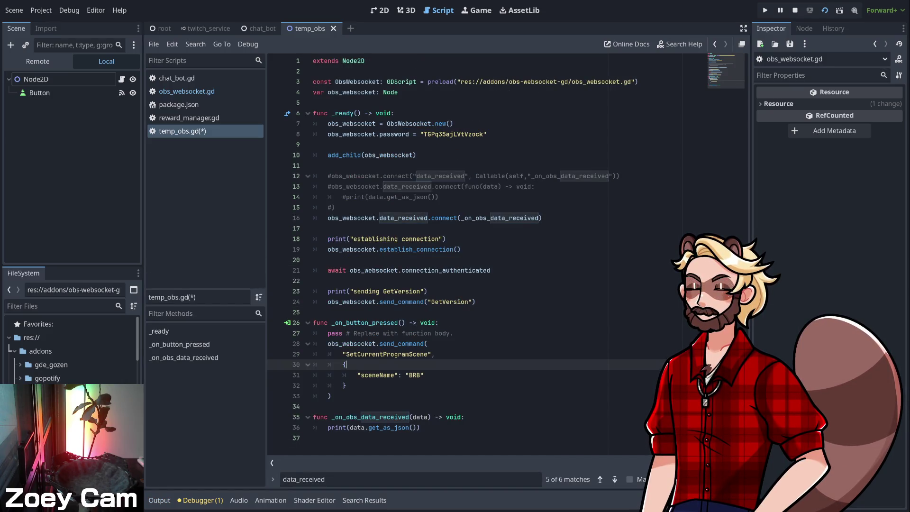
pyautogui.hotkey('ctrl', 'j')
# - Join the dictionary onto line 30 as { "sceneName": "BRB" } and save temp_obs.gd
pyautogui.scroll(-2, 475, 204)
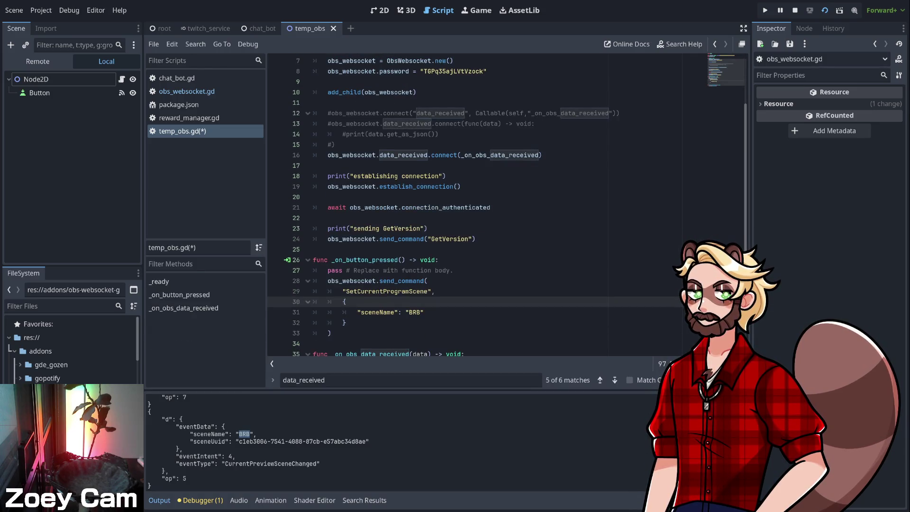
pyautogui.click(357, 312)
pyautogui.scroll(-1, 508, 207)
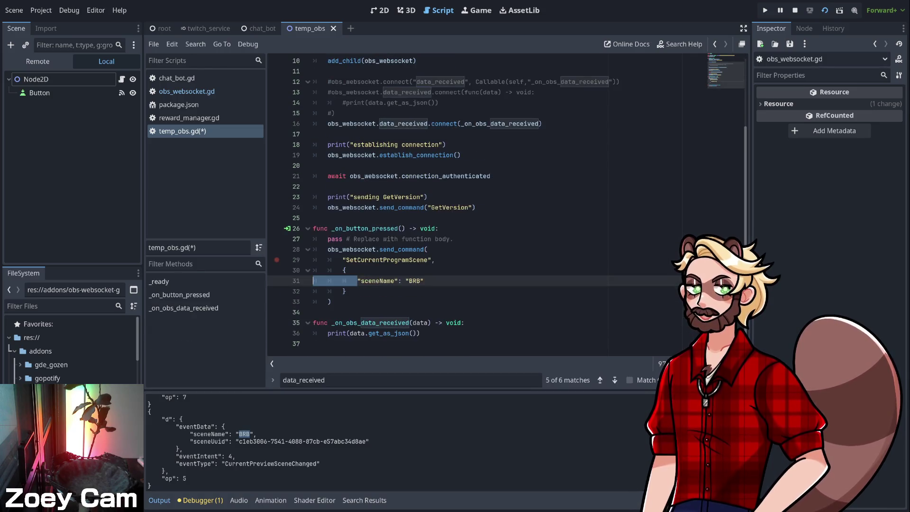
pyautogui.press('BackSpace')
pyautogui.press('BackSpace')
pyautogui.press('BackSpace')
pyautogui.click(342, 280)
pyautogui.press('BackSpace')
pyautogui.press('BackSpace')
pyautogui.press('BackSpace')
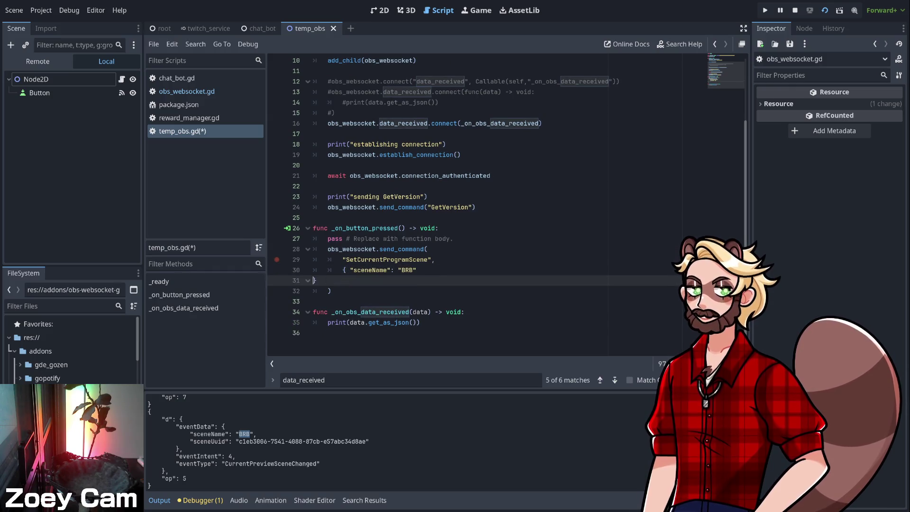
pyautogui.click(330, 280)
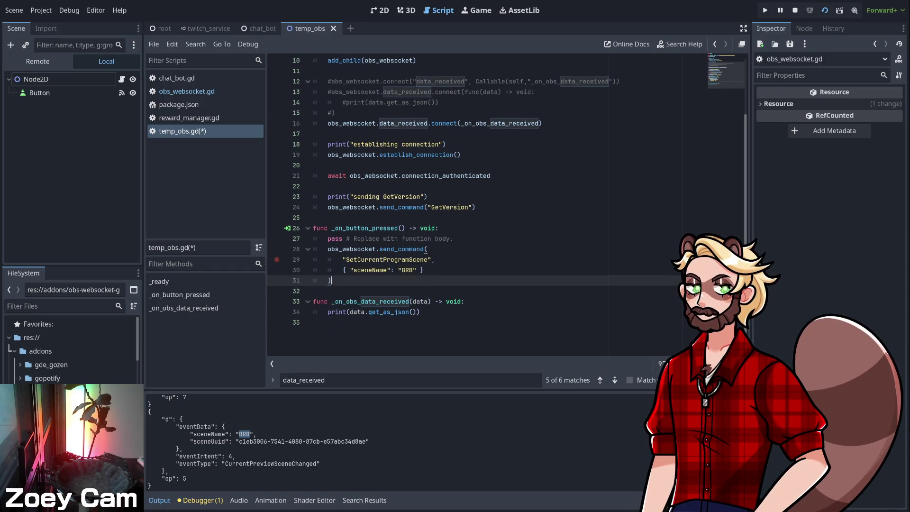
pyautogui.click(423, 270)
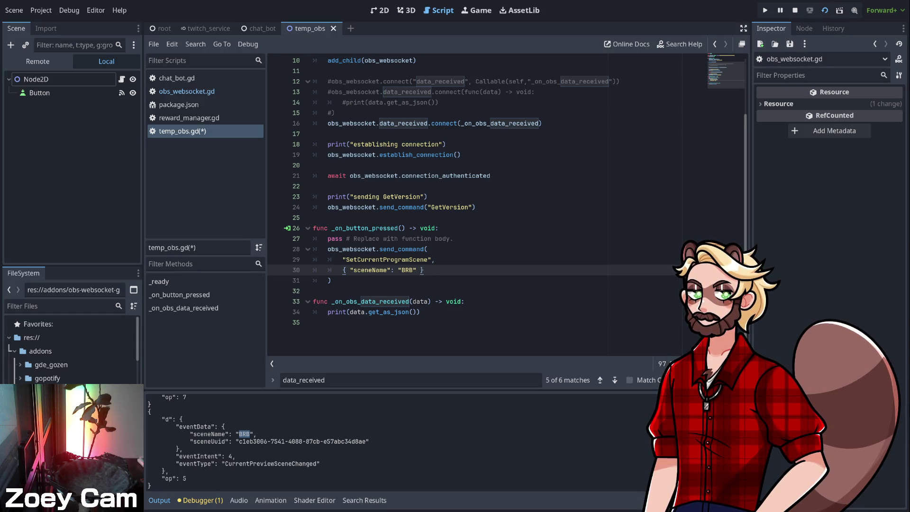
pyautogui.hotkey('ctrl', 's')
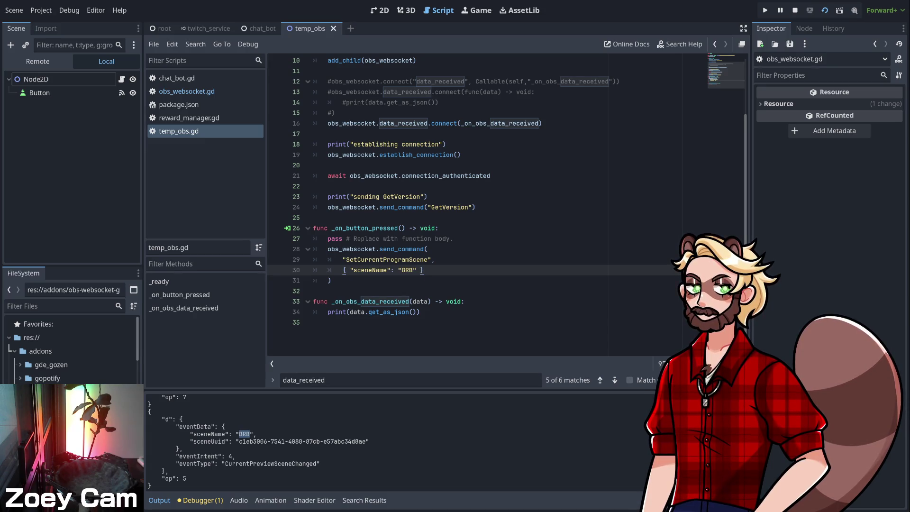
pyautogui.click(424, 301)
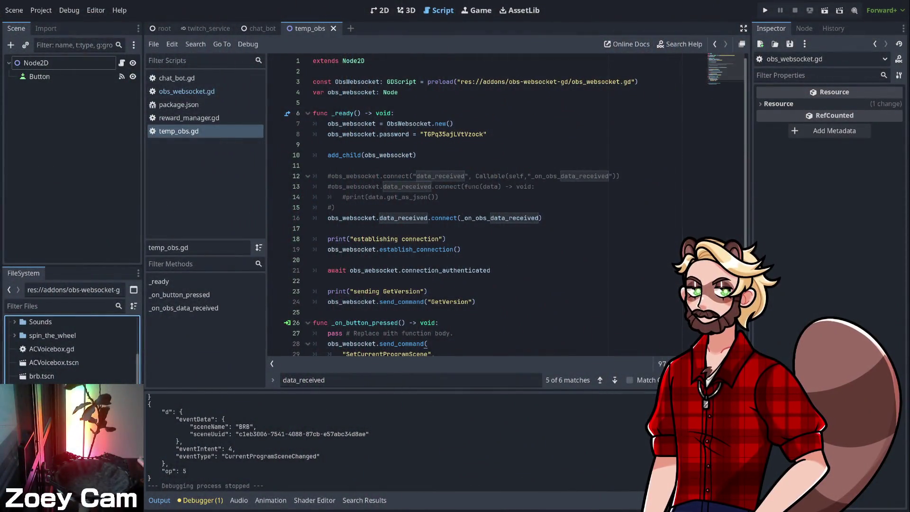
# - Return to editing temp_obs.gd near line 19 after the BRB scene-switch test
pyautogui.click(446, 239)
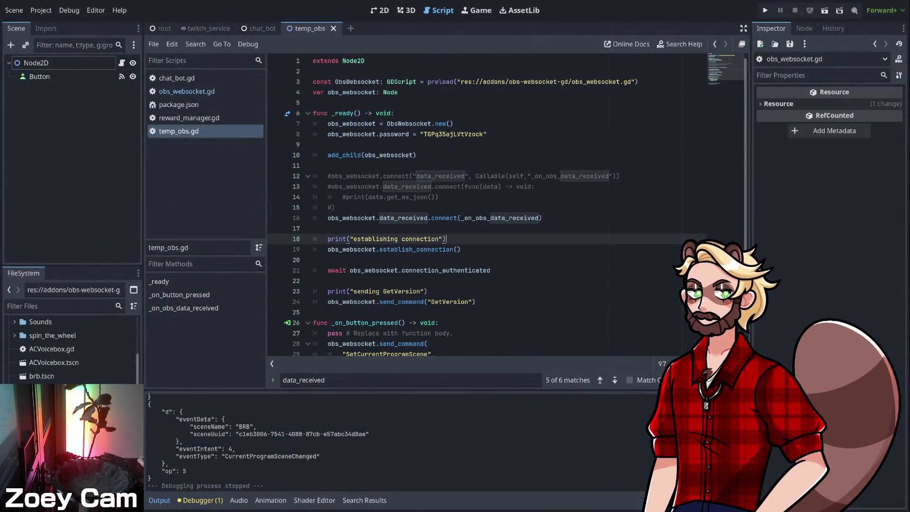
pyautogui.click(461, 250)
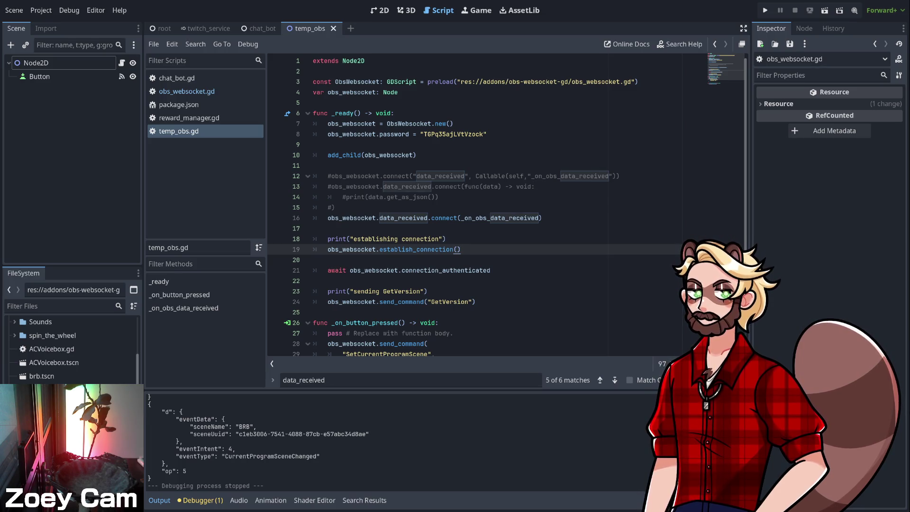
pyautogui.click(313, 71)
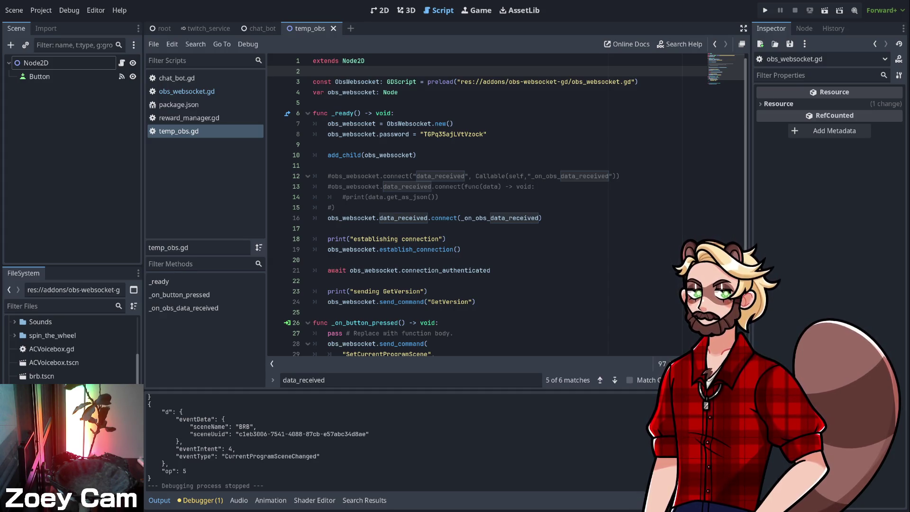
pyautogui.scroll(-2, 507, 205)
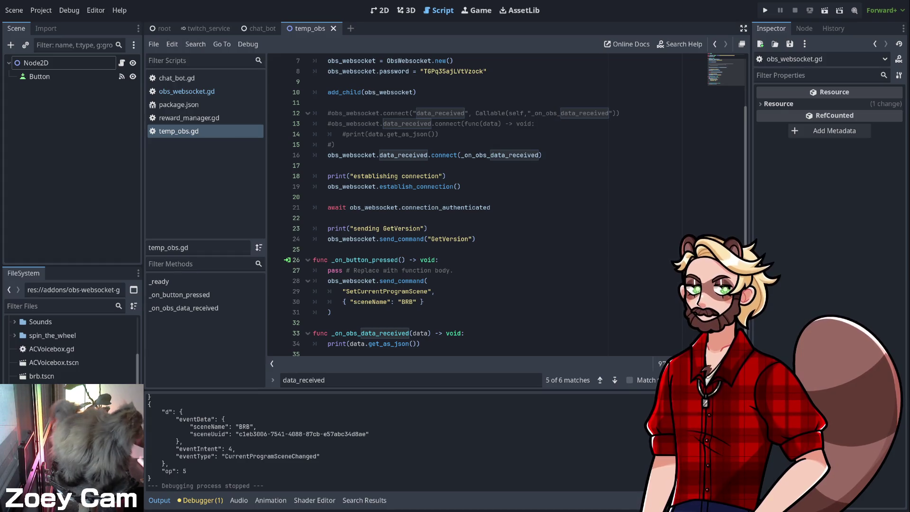
pyautogui.scroll(-1, 508, 206)
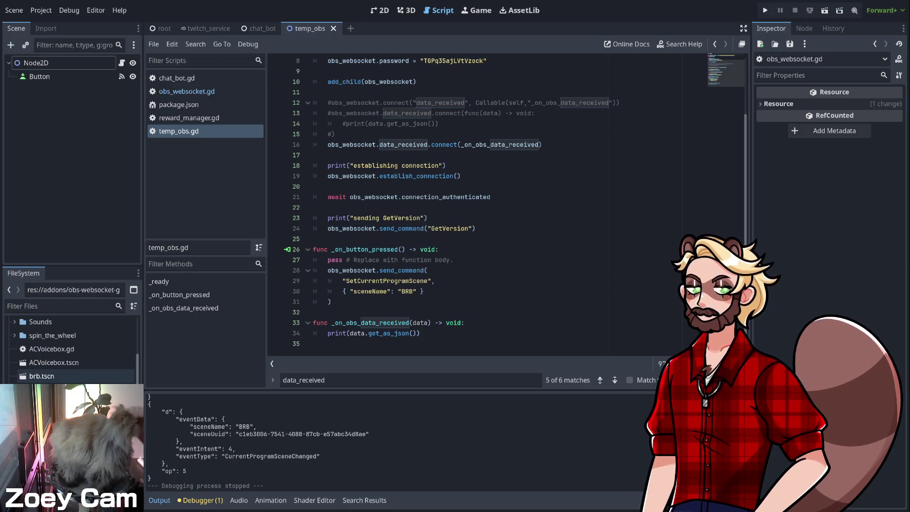
pyautogui.scroll(-10, 71, 370)
pyautogui.scroll(-3, 71, 373)
pyautogui.scroll(15, 71, 346)
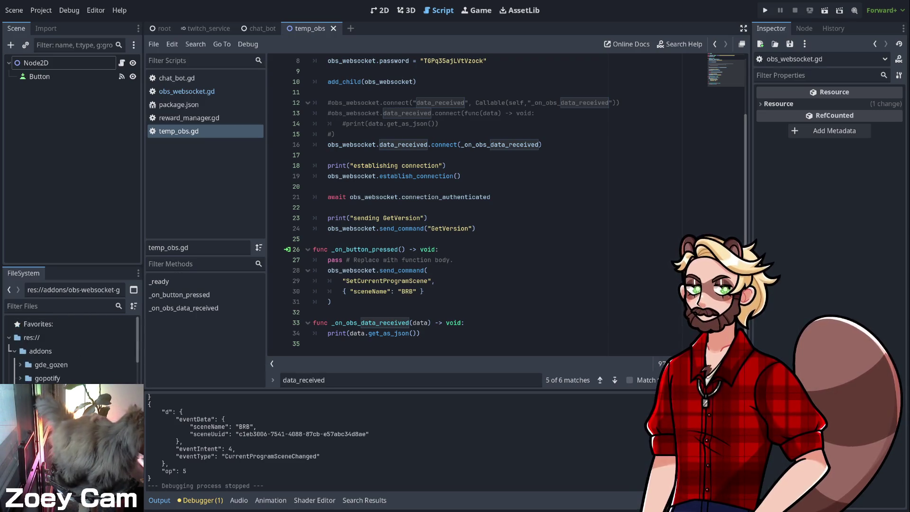
pyautogui.scroll(-3, 71, 375)
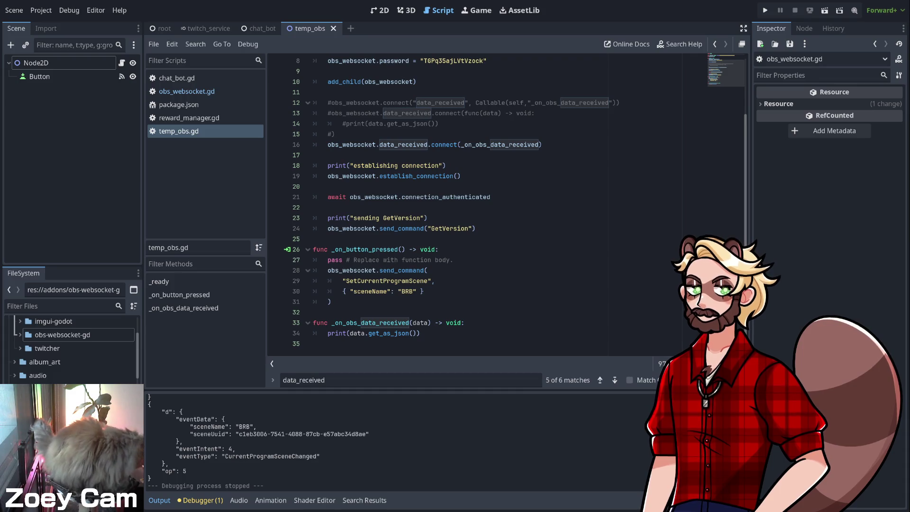
pyautogui.click(332, 239)
pyautogui.scroll(3, 507, 207)
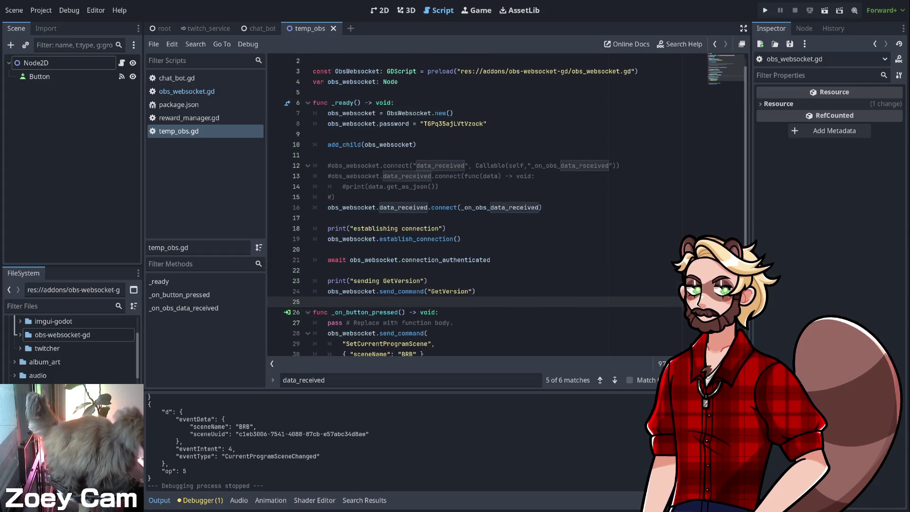
pyautogui.scroll(-3, 507, 206)
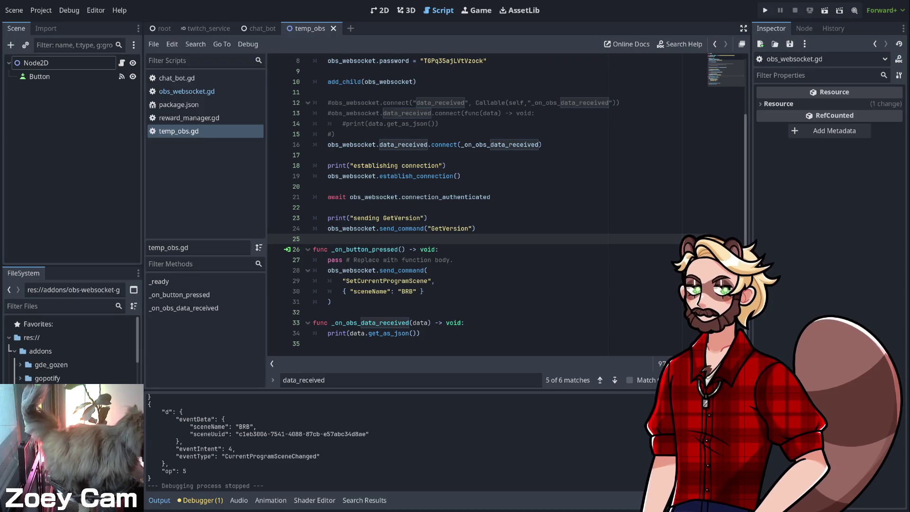
pyautogui.scroll(-4, 71, 351)
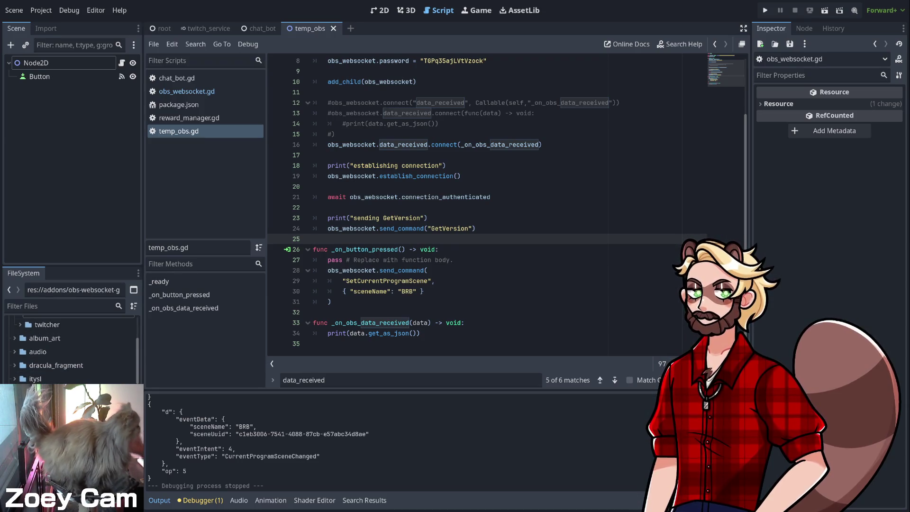
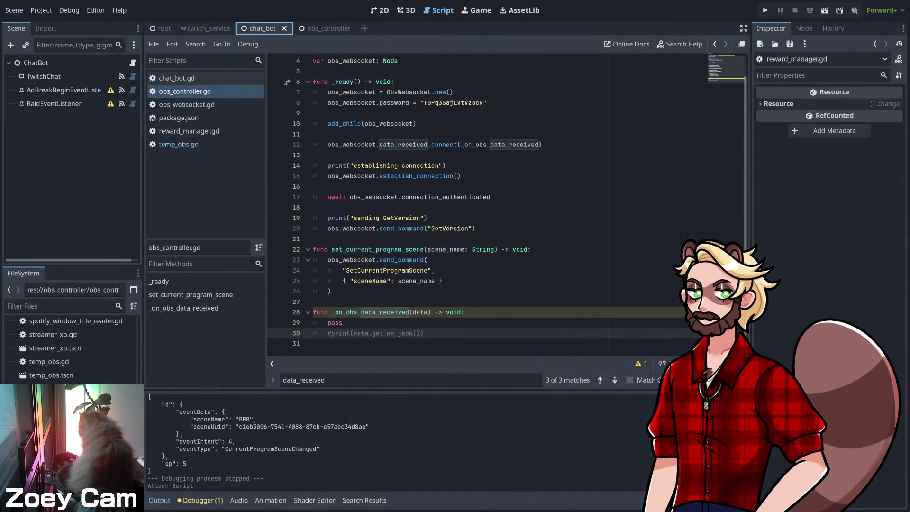
# - Read the UNUSED_PARAMETER warning and rename the data parameter on line 28 to _data
pyautogui.click(342, 322)
pyautogui.click(465, 312)
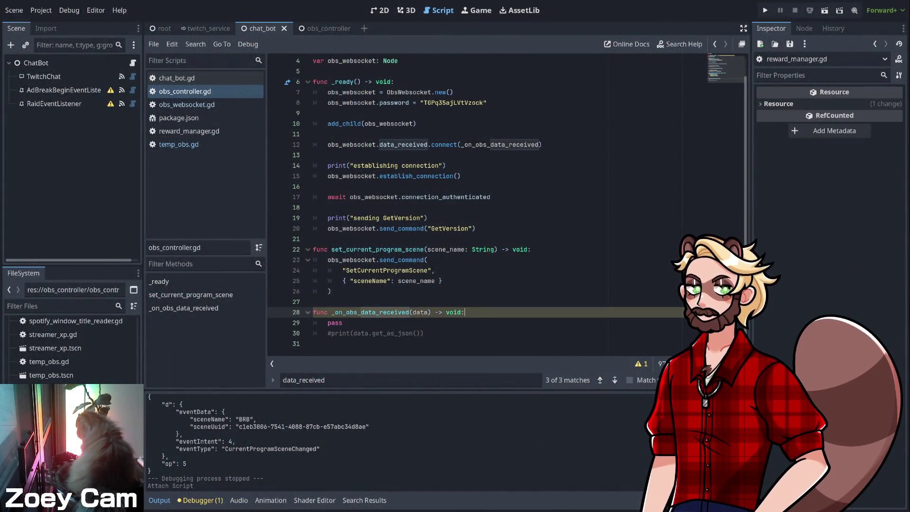
pyautogui.click(342, 323)
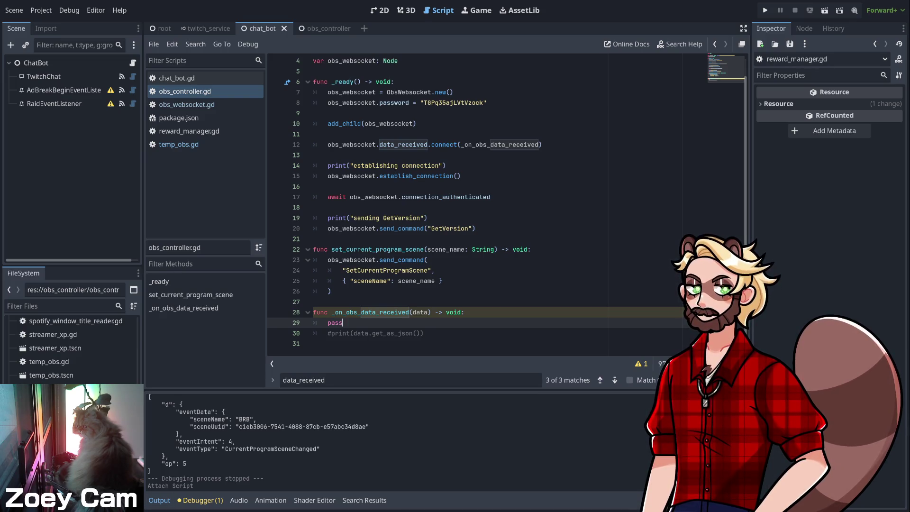
pyautogui.press('Up')
pyautogui.press('Up')
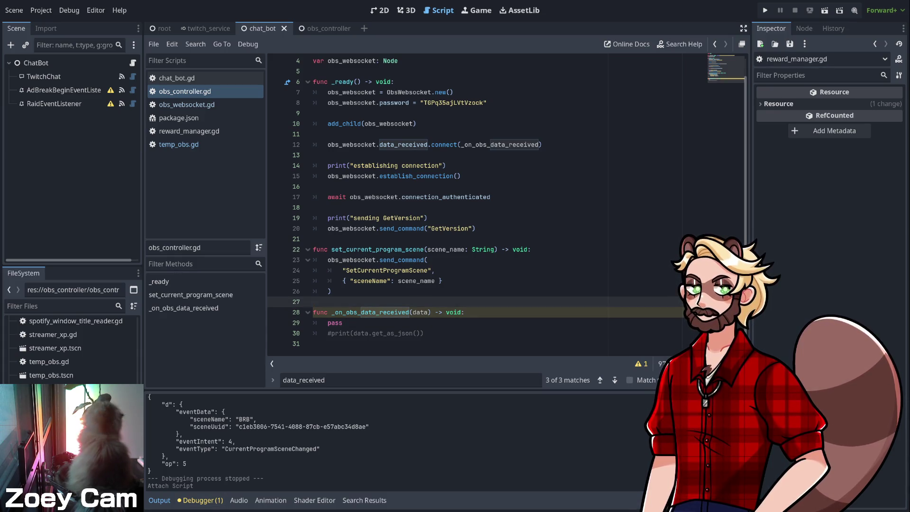
pyautogui.click(465, 312)
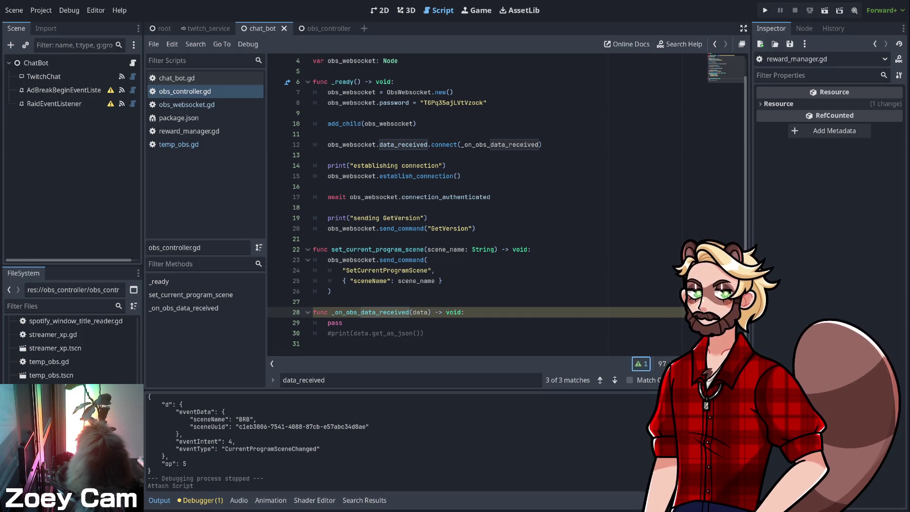
pyautogui.click(641, 364)
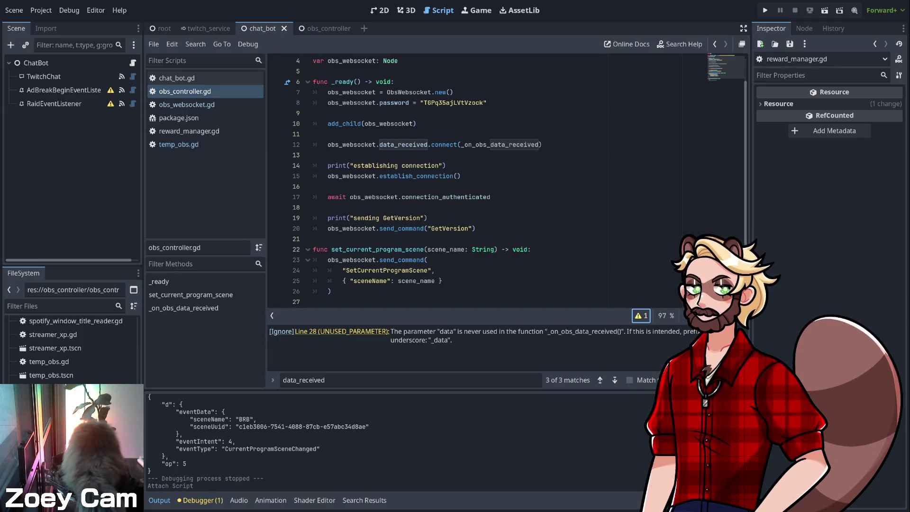
pyautogui.click(341, 331)
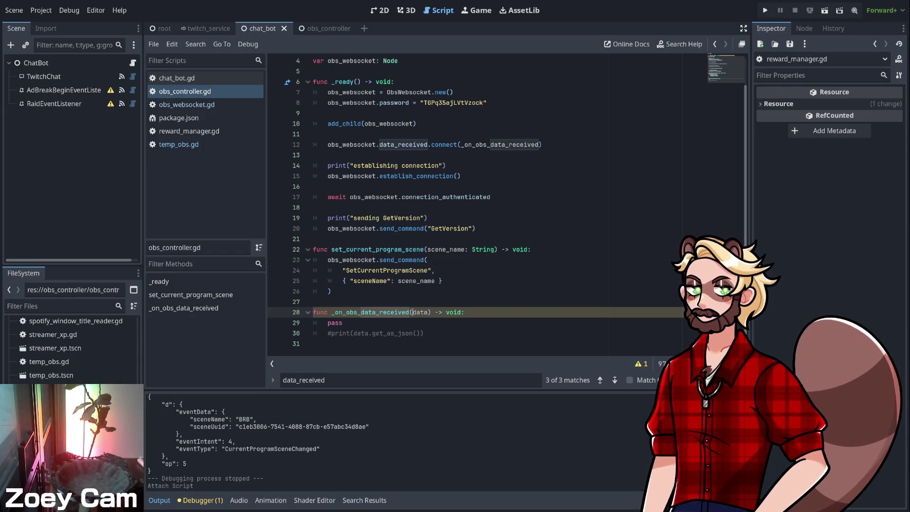
pyautogui.write('_')
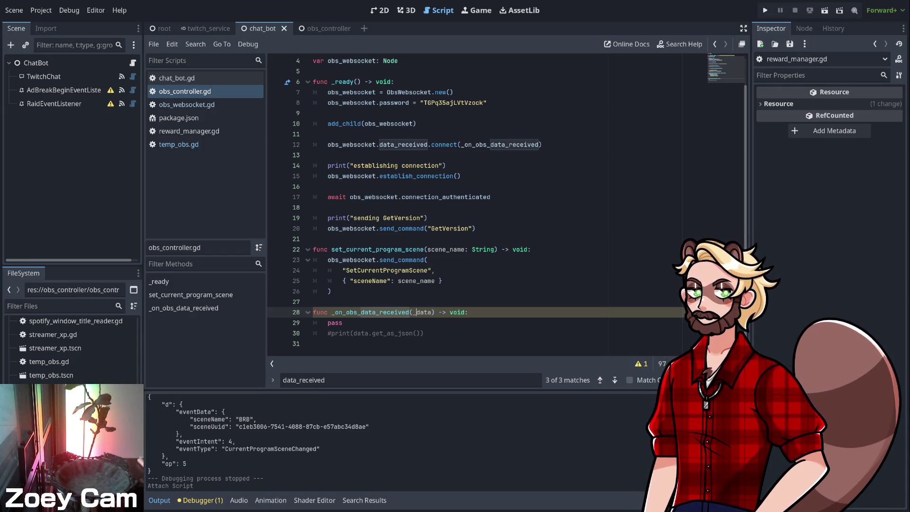
pyautogui.hotkey('ctrl', 'z')
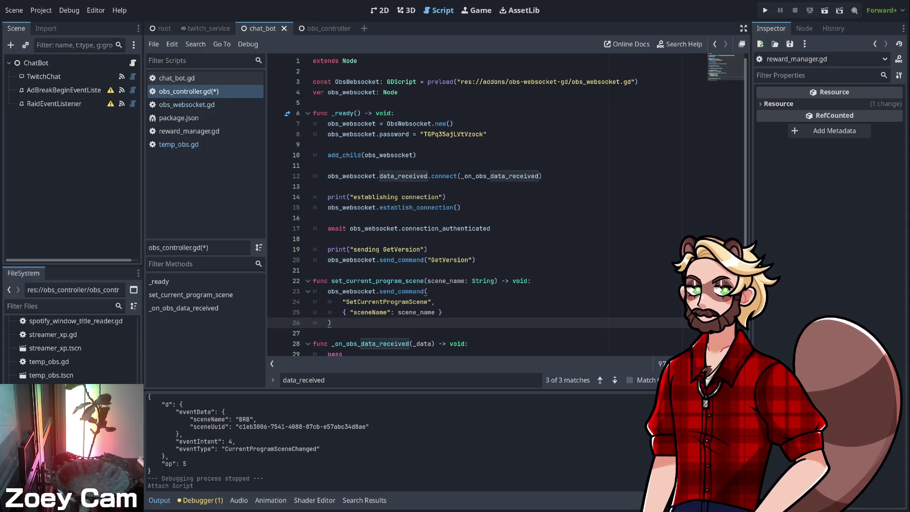
pyautogui.scroll(-1, 475, 204)
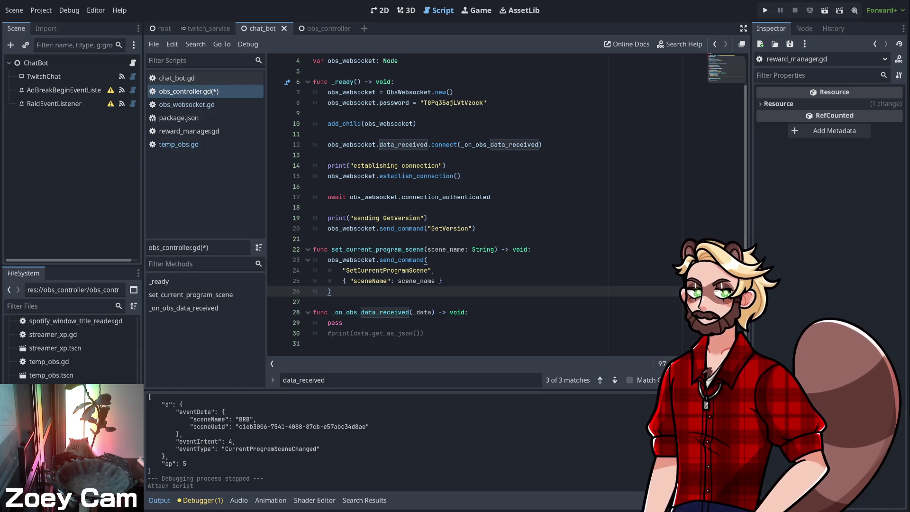
# - Move the set_current_program_scene function below the data handler in obs_controller.gd
pyautogui.click(314, 344)
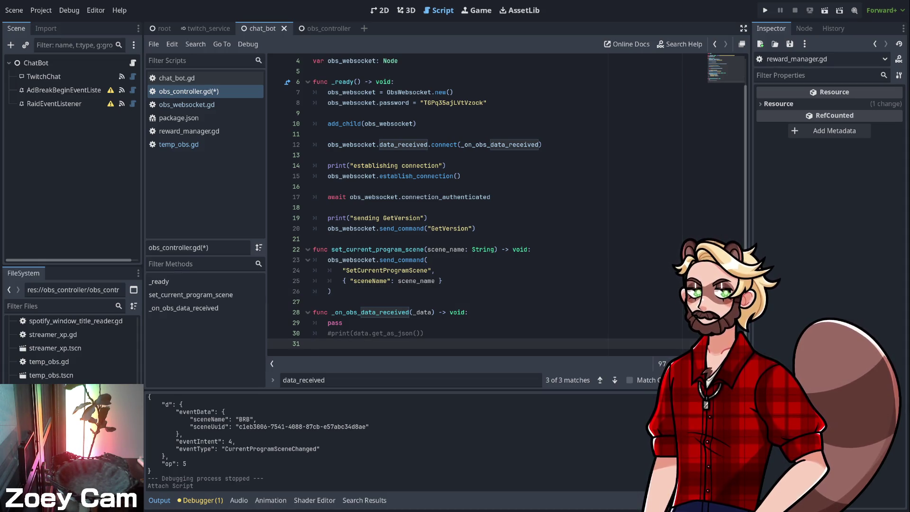
pyautogui.press('Up')
pyautogui.press('Up')
pyautogui.press('Up')
pyautogui.hotkey('shift', 'Up')
pyautogui.hotkey('shift', 'Up')
pyautogui.hotkey('shift', 'Up')
pyautogui.hotkey('ctrl', 'c')
pyautogui.press('BackSpace')
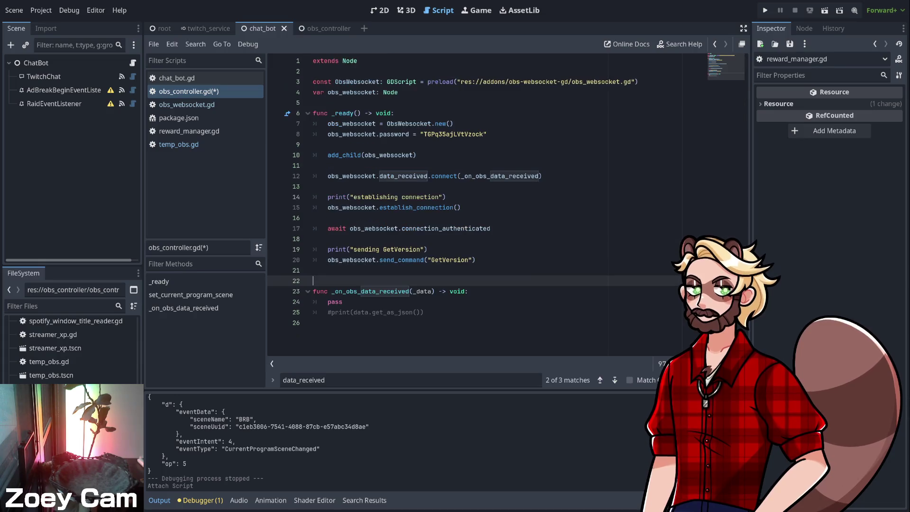
pyautogui.press('BackSpace')
pyautogui.press('Down')
pyautogui.press('Down')
pyautogui.press('Down')
pyautogui.press('Return')
pyautogui.hotkey('ctrl', 'v')
# - Add send_command(command: String, data: Dictionary) calling obs_websocket.send_command(command, data), and save
pyautogui.press('Up')
pyautogui.press('Up')
pyautogui.press('Up')
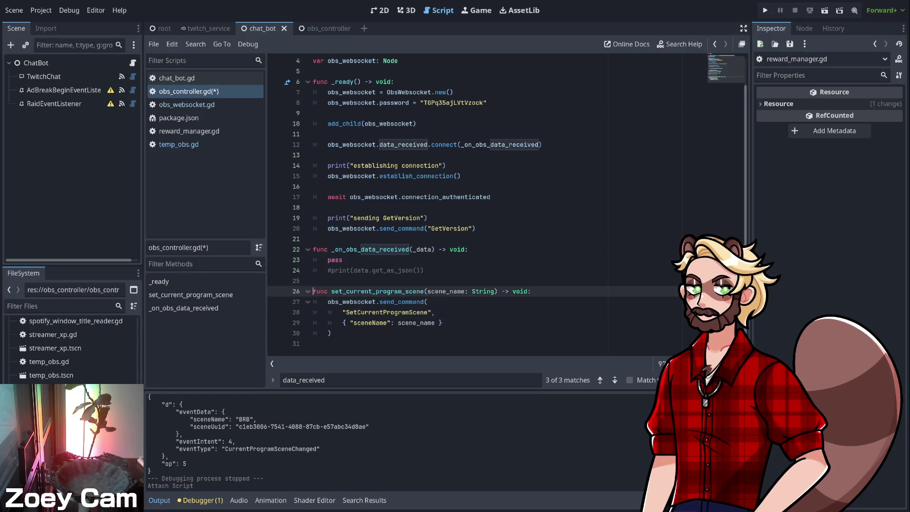
pyautogui.press('Return')
pyautogui.write('func se')
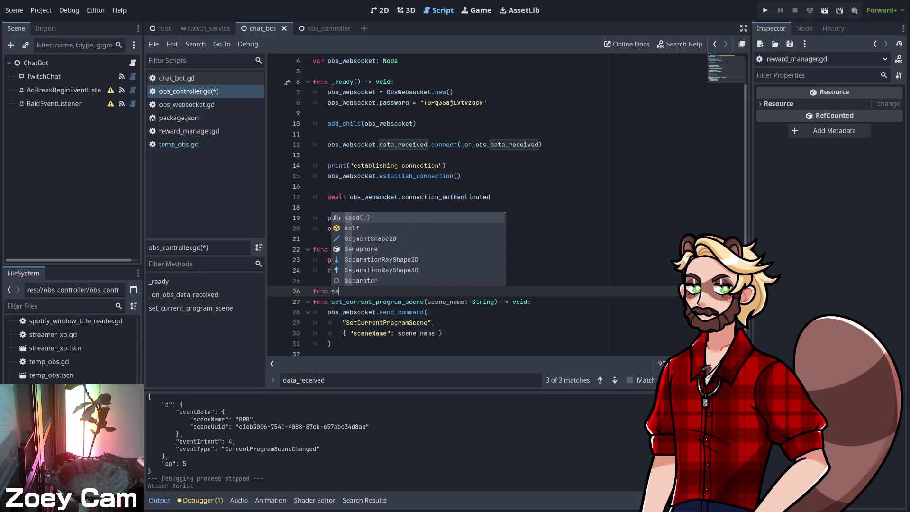
pyautogui.write('nd_command(command: String, ')
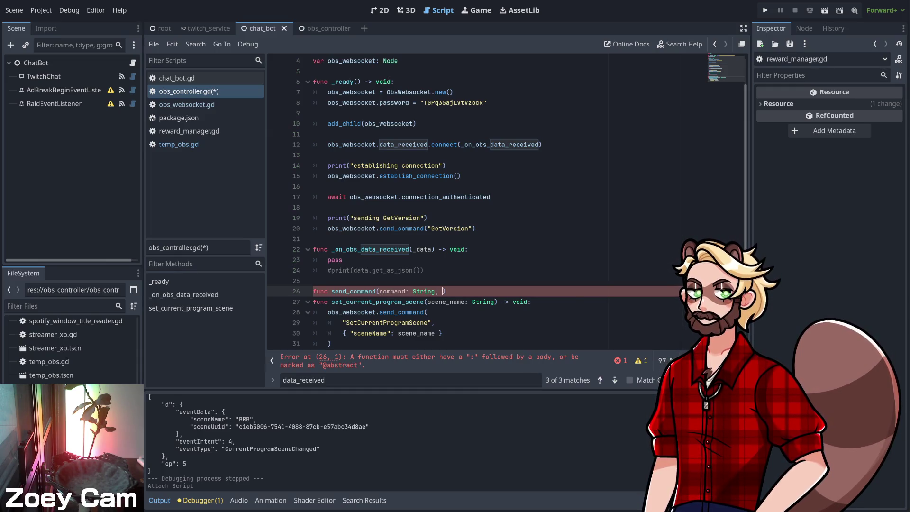
pyautogui.write('data: Dictionary) -> ')
pyautogui.write('void:')
pyautogui.press('Return')
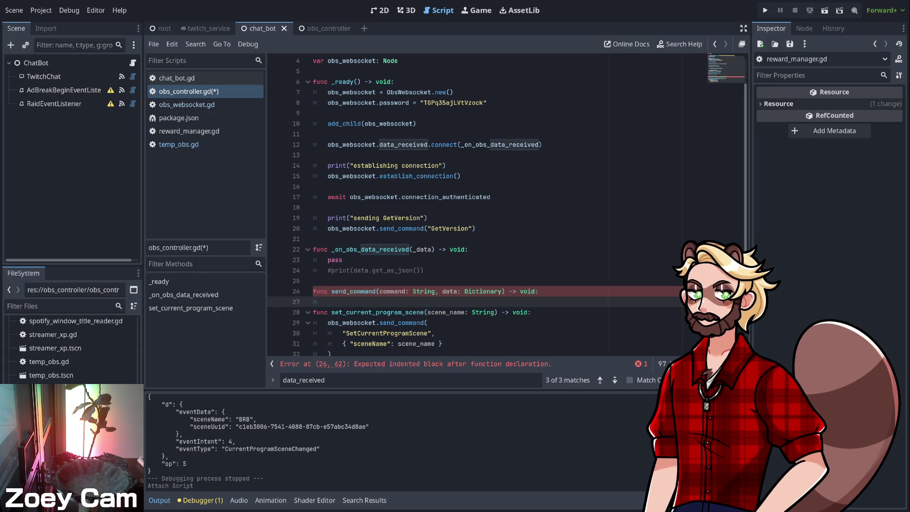
pyautogui.write('obs_websocket.send')
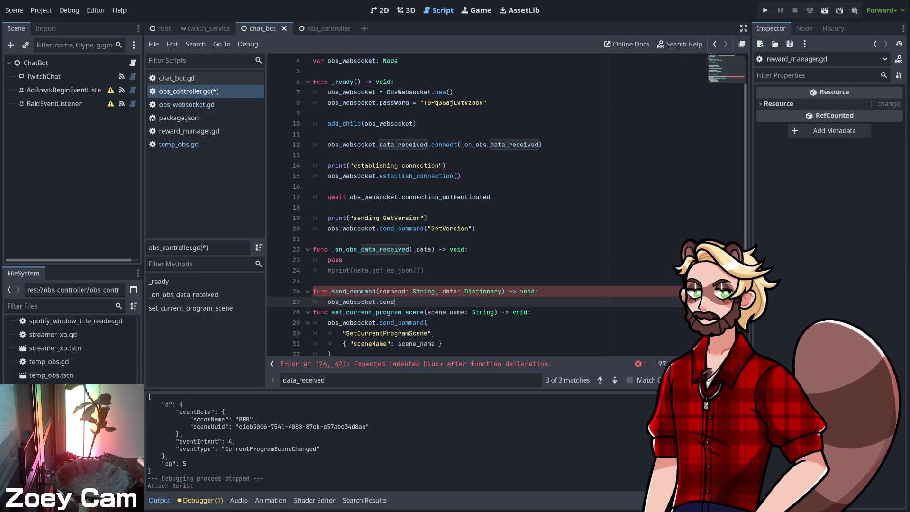
pyautogui.write('_command(')
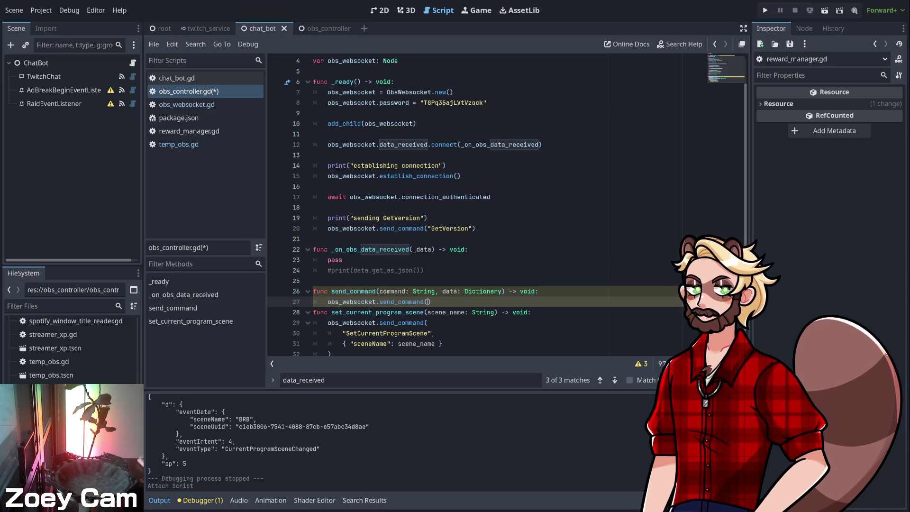
pyautogui.write('command, data)')
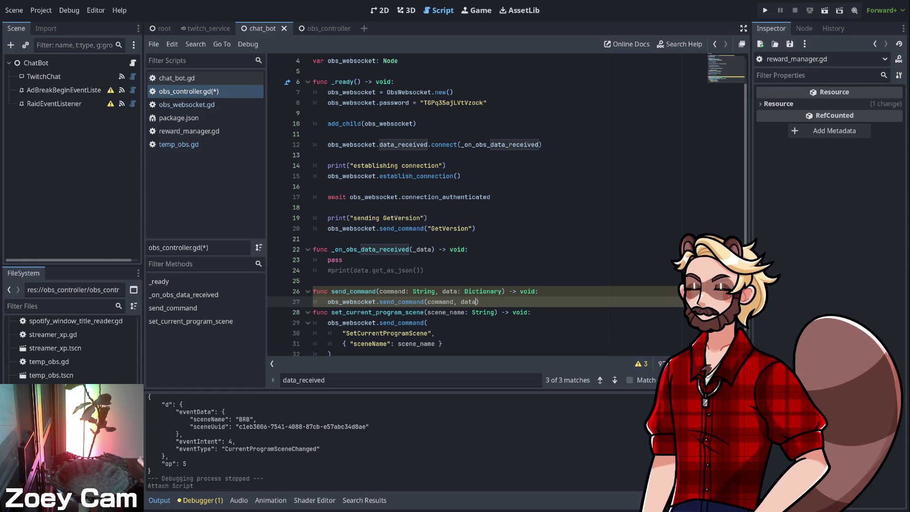
pyautogui.press('Return')
pyautogui.press('Up')
pyautogui.hotkey('ctrl', 's')
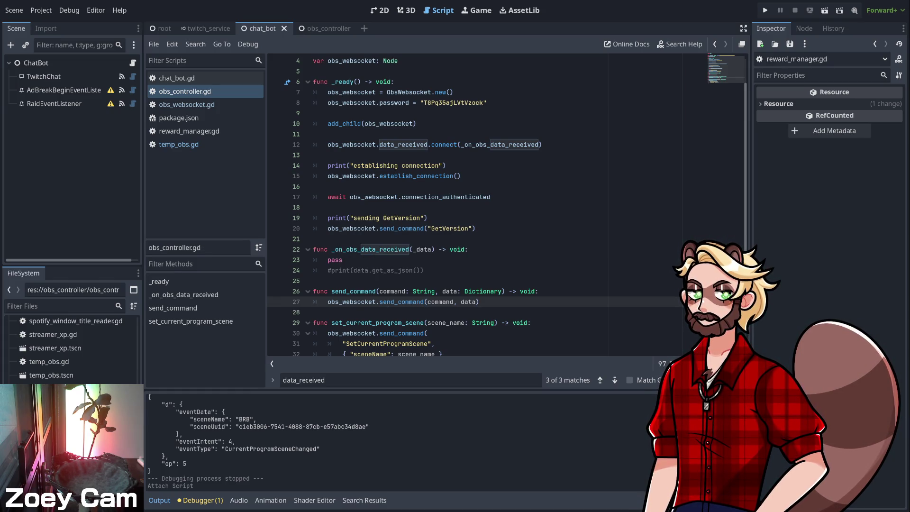
pyautogui.keyDown('ctrl'); pyautogui.click(386, 301); pyautogui.keyUp('ctrl')
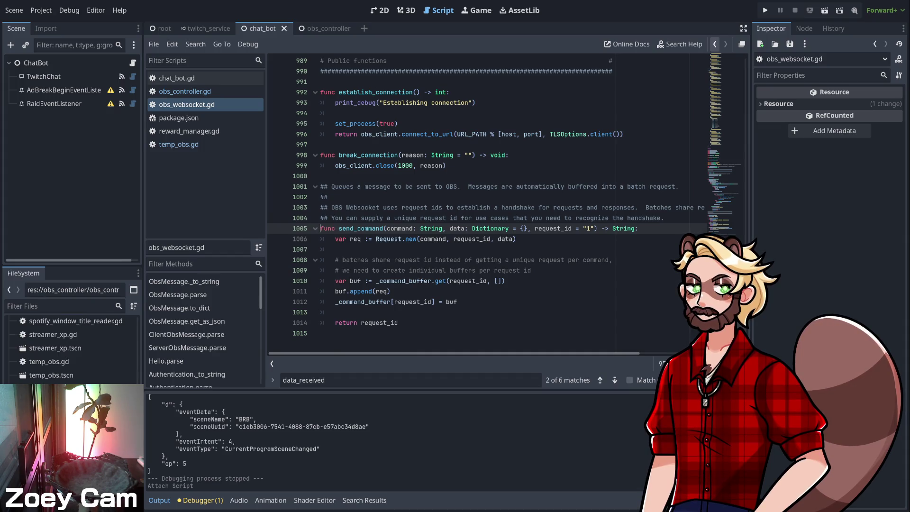
# - Return to obs_websocket's send_command definition and highlight every use of request_id
pyautogui.click(715, 44)
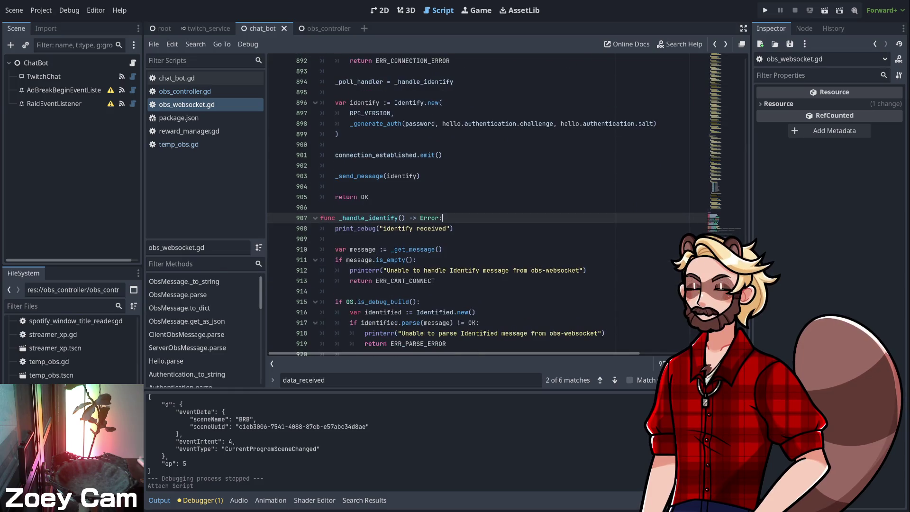
pyautogui.click(726, 44)
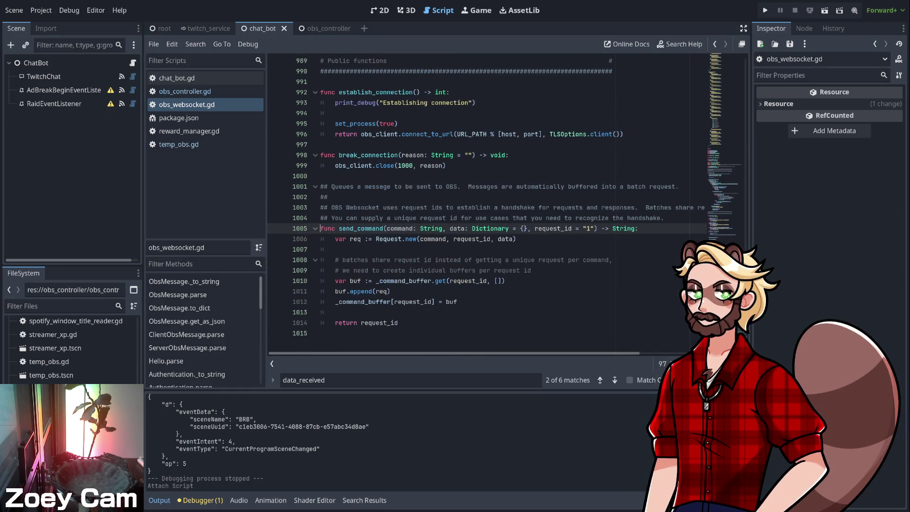
pyautogui.doubleClick(379, 323)
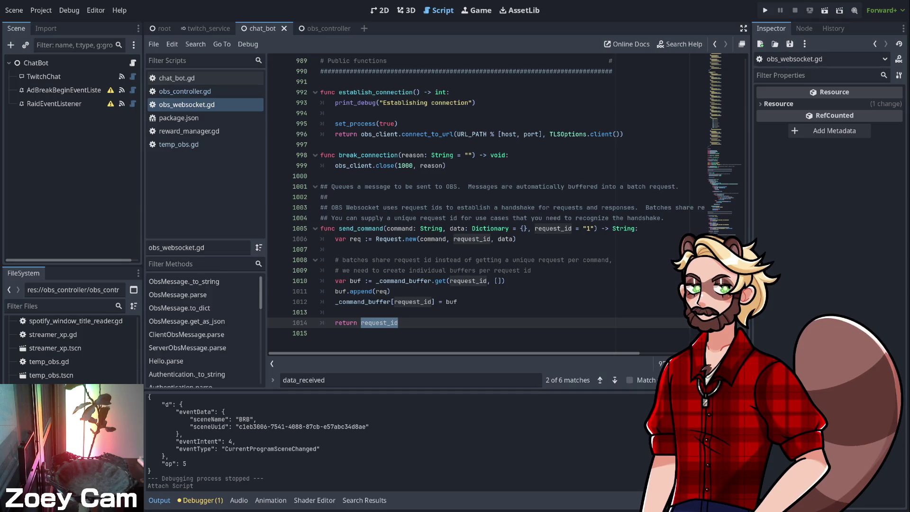
# - Scroll obs_websocket.gd to the ObsMessage class definitions and start a new search
pyautogui.scroll(7, 479, 204)
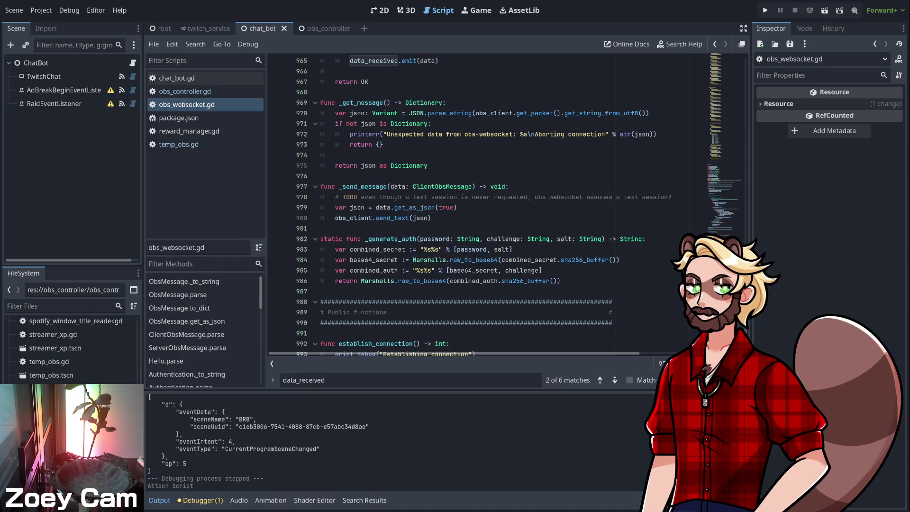
pyautogui.scroll(15, 479, 204)
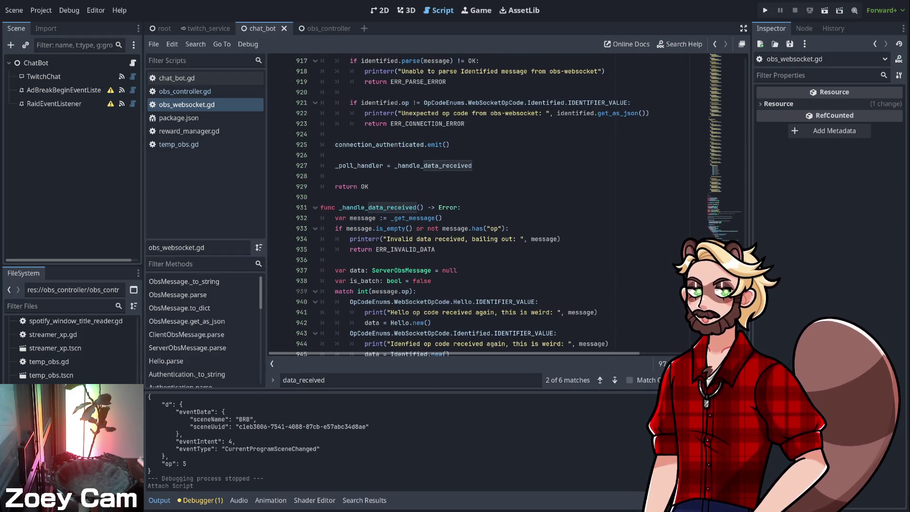
pyautogui.scroll(18, 479, 204)
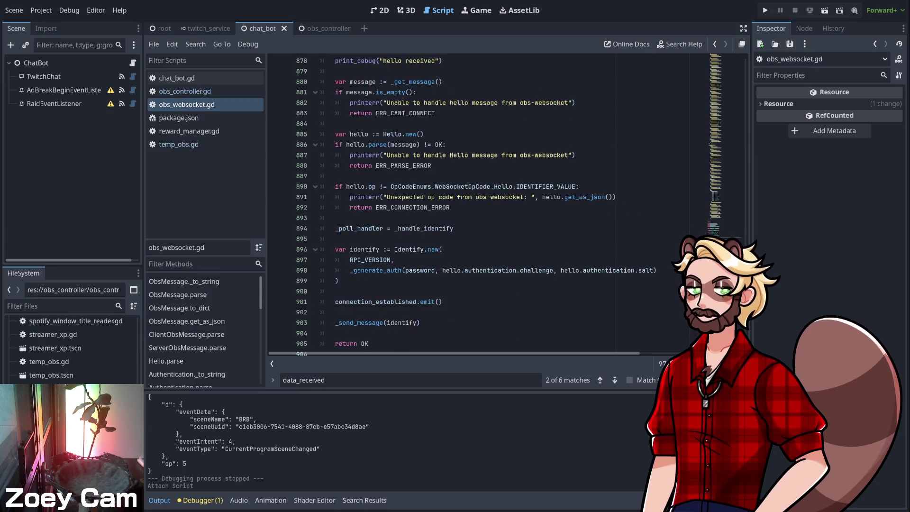
pyautogui.scroll(20, 479, 204)
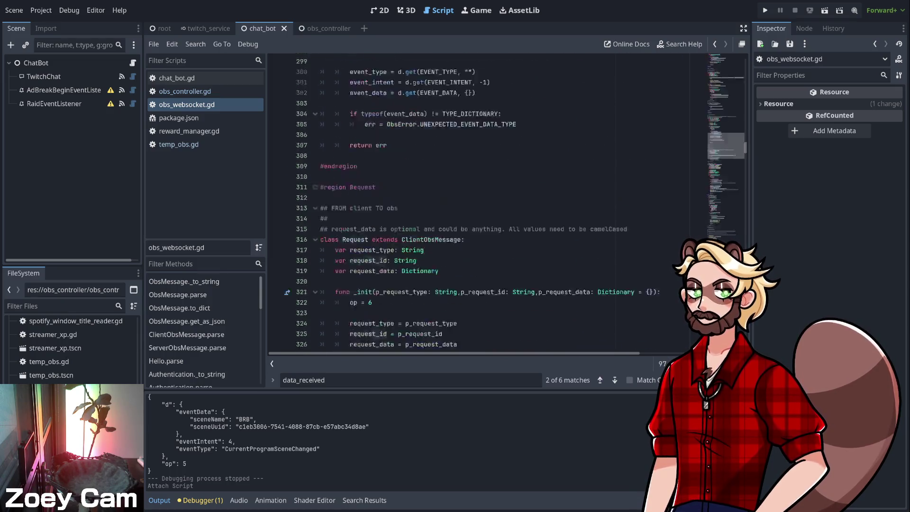
pyautogui.scroll(-10, 479, 204)
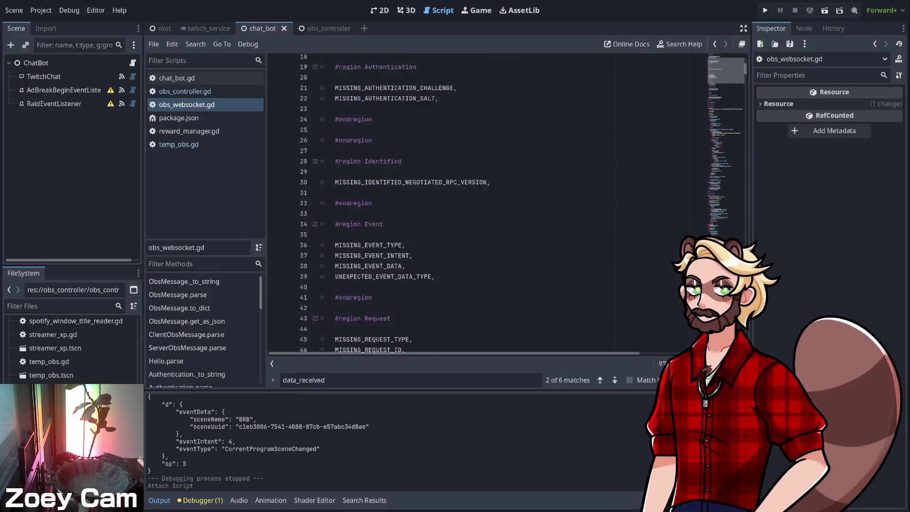
pyautogui.scroll(10, 479, 204)
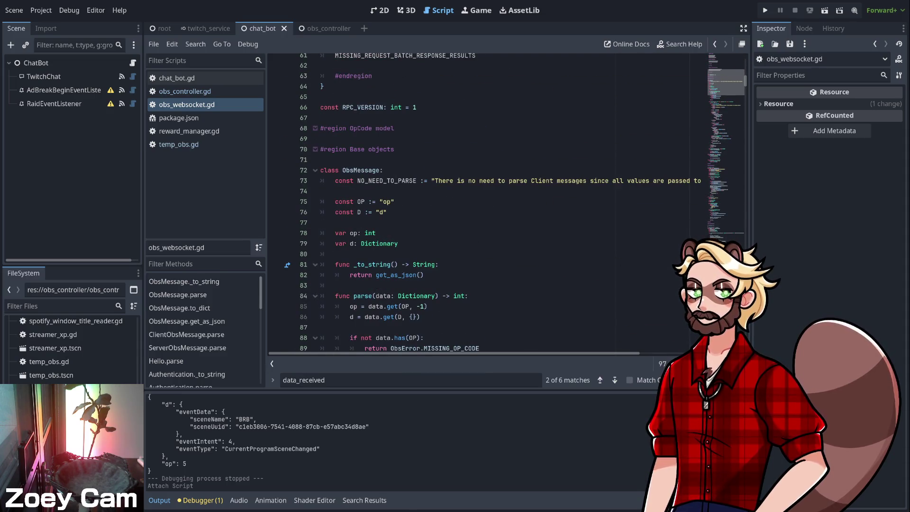
pyautogui.scroll(20, 479, 204)
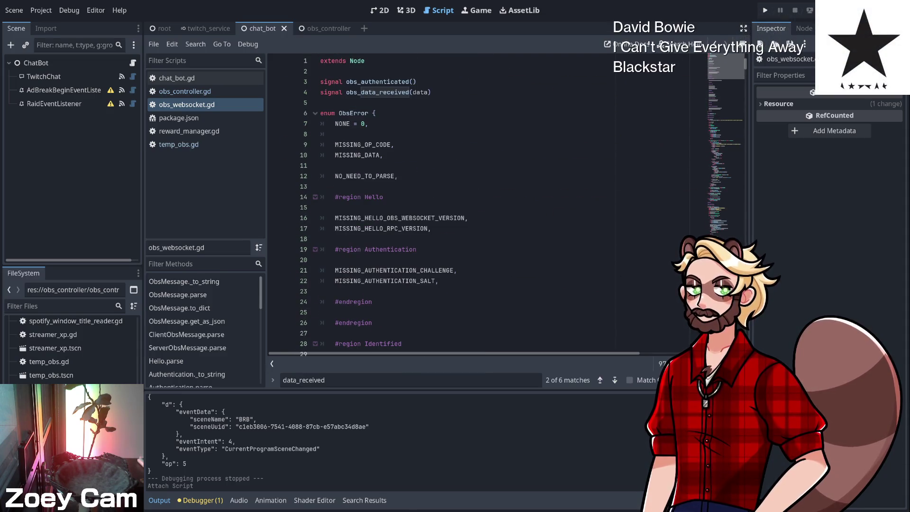
pyautogui.scroll(-17, 479, 203)
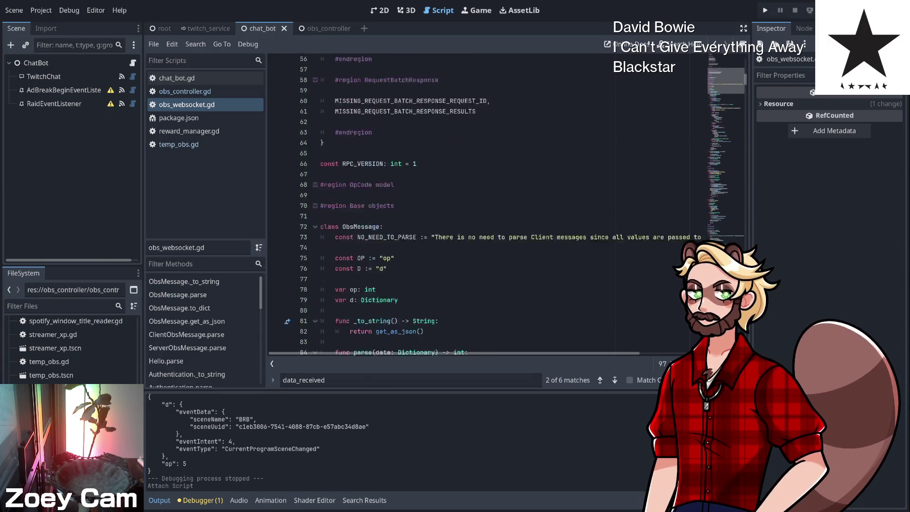
pyautogui.scroll(-20, 479, 204)
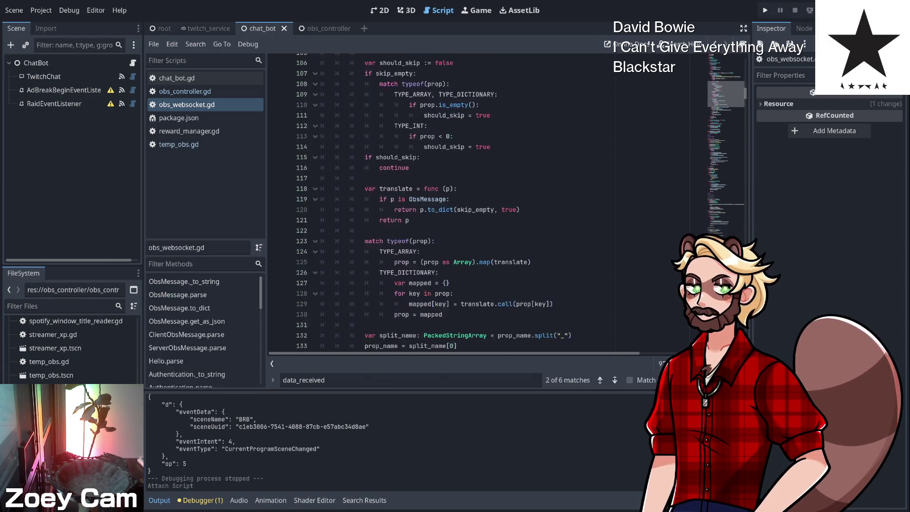
pyautogui.click(321, 253)
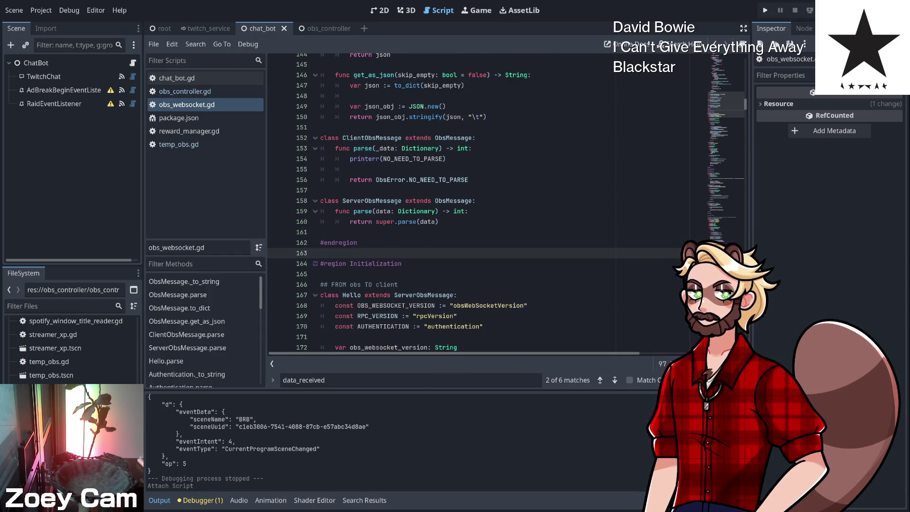
pyautogui.hotkey('ctrl', 'f')
# - Search obs_websocket.gd for 'signal', stepping through the matches, then open temp_obs.gd
pyautogui.write('signal')
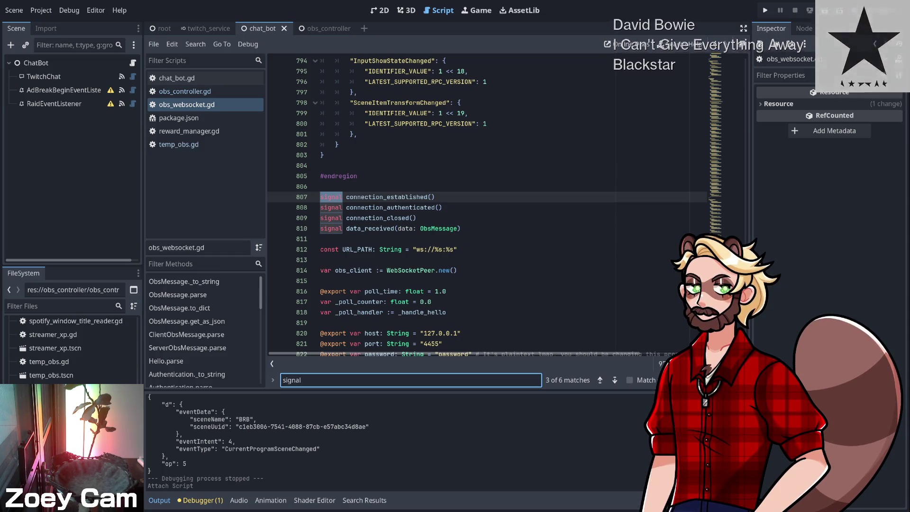
pyautogui.press('Return')
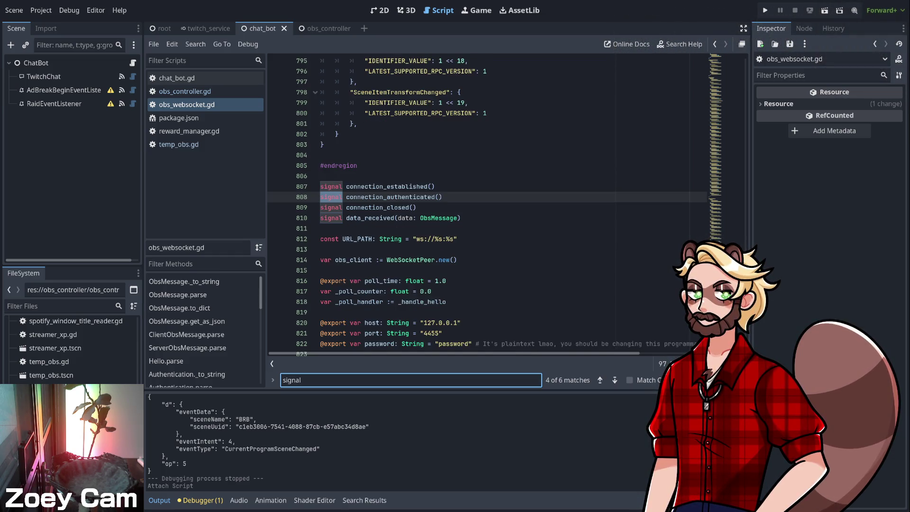
pyautogui.press('Return')
pyautogui.press('Return')
pyautogui.press('Return')
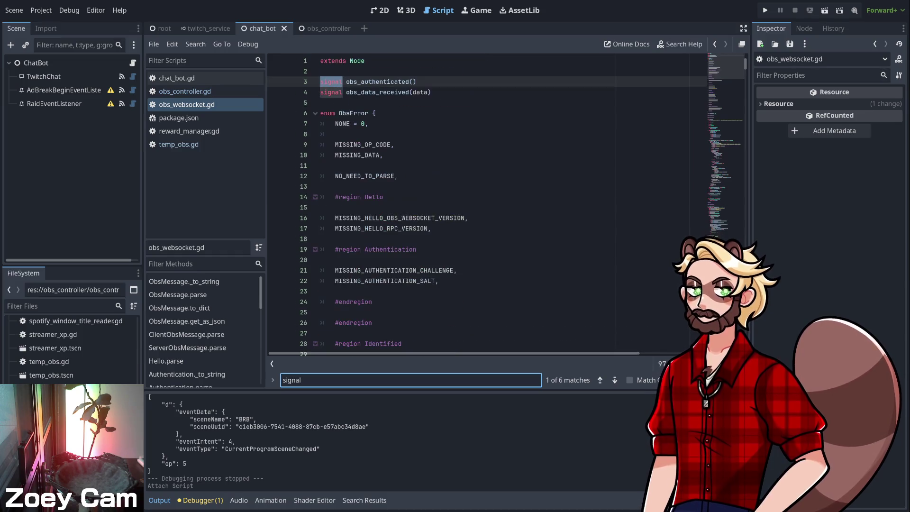
pyautogui.press('Return')
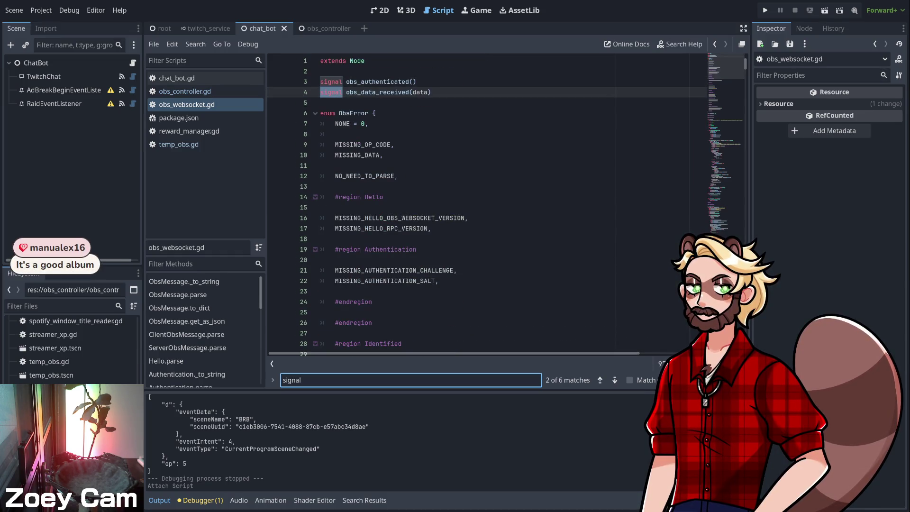
pyautogui.press('Return')
pyautogui.press('Return')
pyautogui.press('Return')
pyautogui.press('Return')
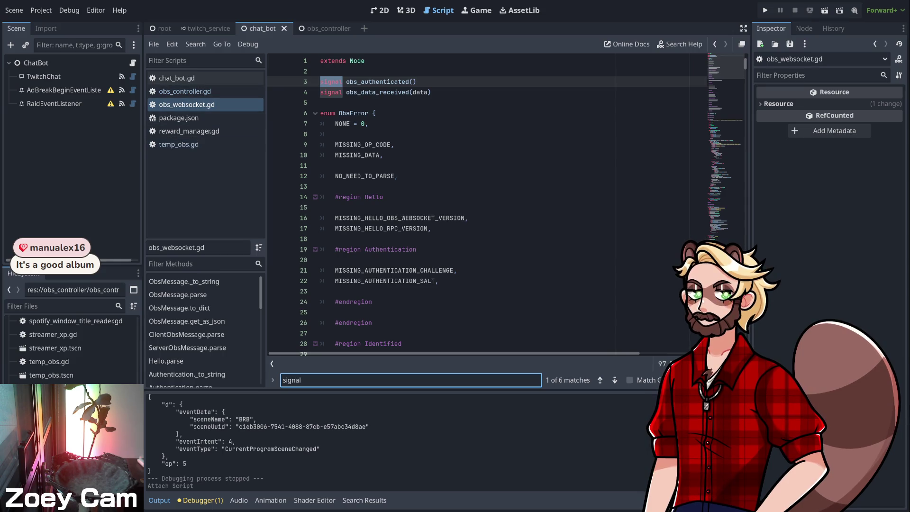
pyautogui.click(179, 144)
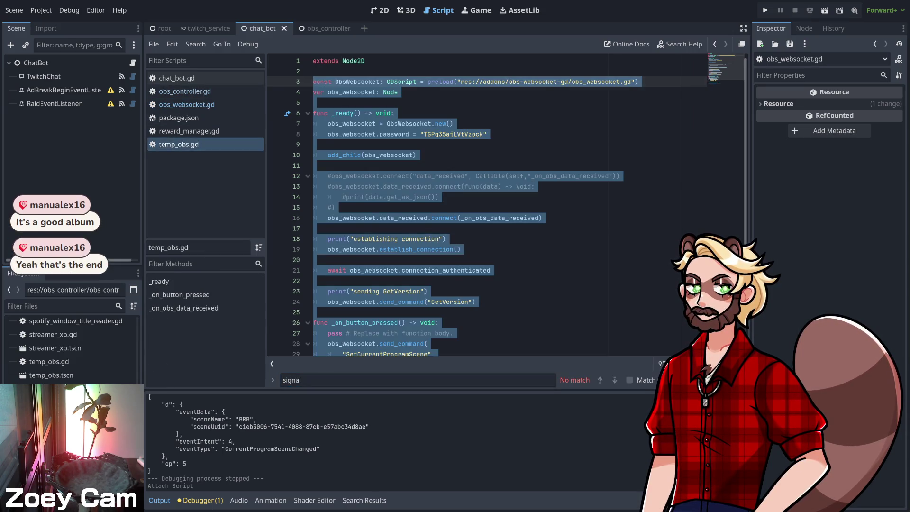
# - Close temp_obs.gd and bring up obs_controller.gd's code
pyautogui.hotkey('ctrl', 'w')
pyautogui.click(185, 91)
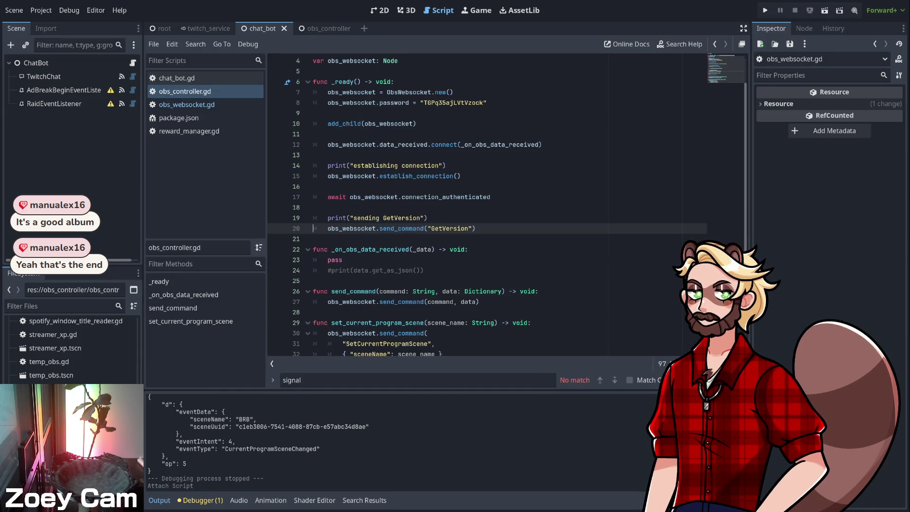
pyautogui.scroll(-1, 507, 206)
pyautogui.scroll(1, 508, 207)
pyautogui.scroll(-1, 508, 206)
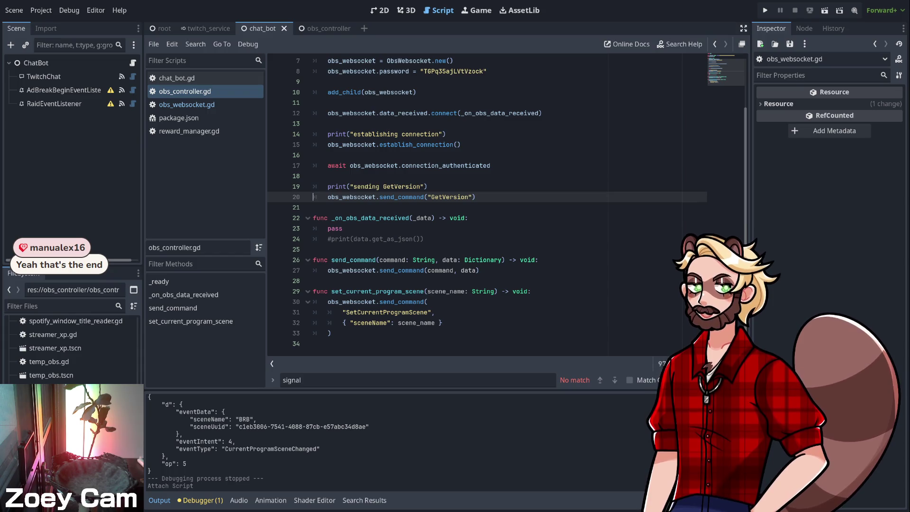
# - Add 'func get_current_program_scene_uuid() -> String:' with an indented body line at the script's end
pyautogui.click(332, 343)
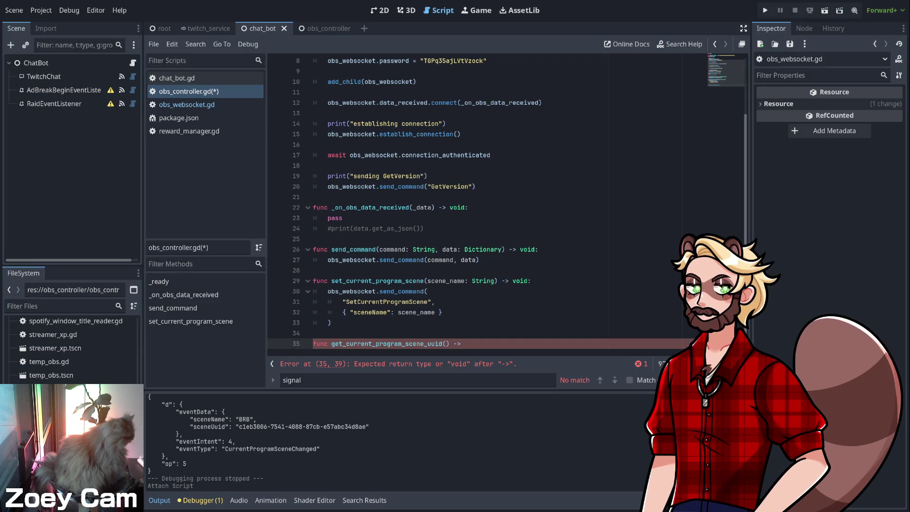
pyautogui.write(' String:')
pyautogui.press('Return')
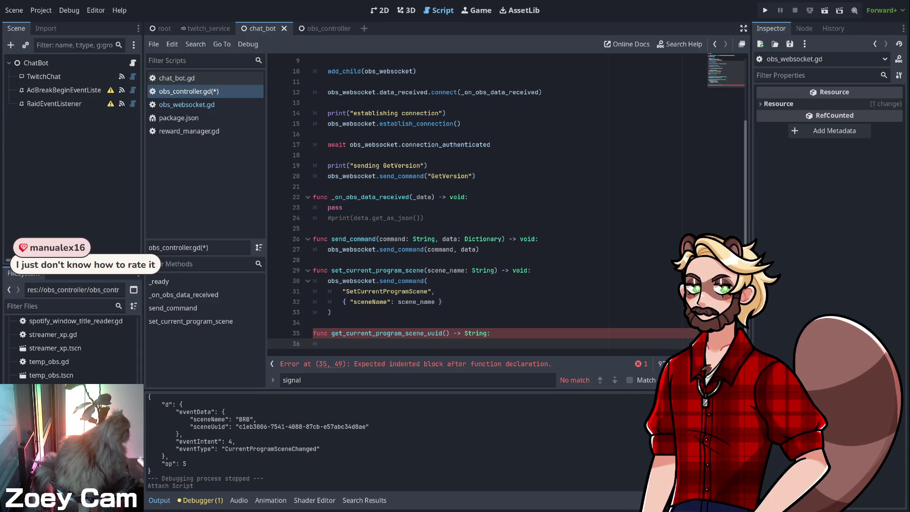
pyautogui.press('Return')
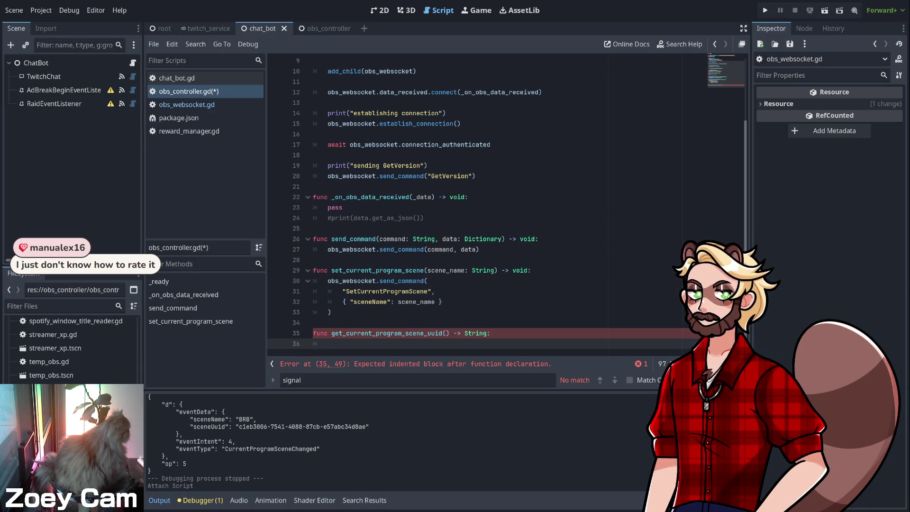
pyautogui.click(332, 217)
# - Uncomment the received-data print, delete 'pass', and rename _data back to data
pyautogui.hotkey('ctrl', 'k')
pyautogui.press('Up')
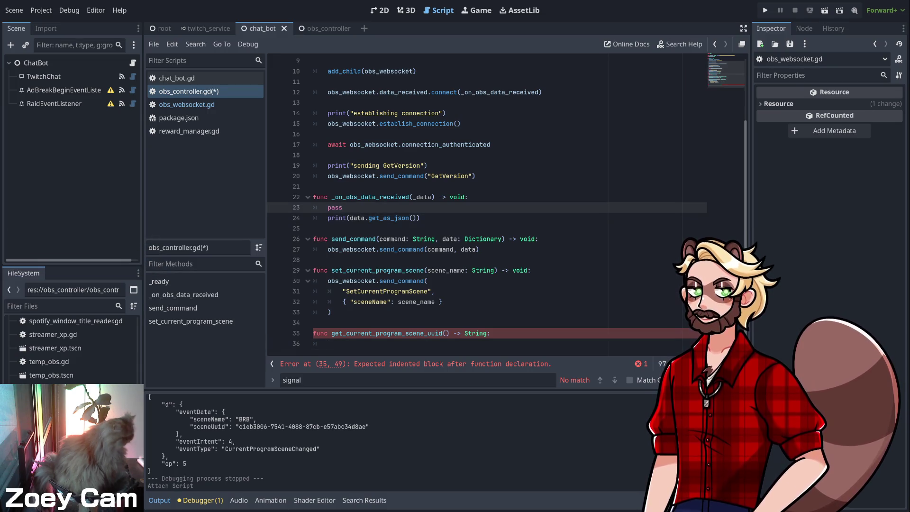
pyautogui.hotkey('shift', 'End')
pyautogui.hotkey('shift', 'Right')
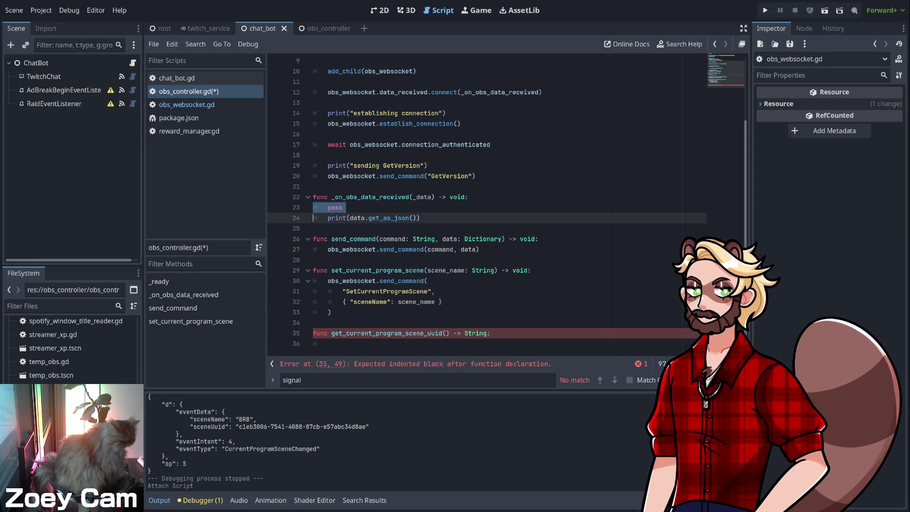
pyautogui.press('Delete')
pyautogui.click(416, 196)
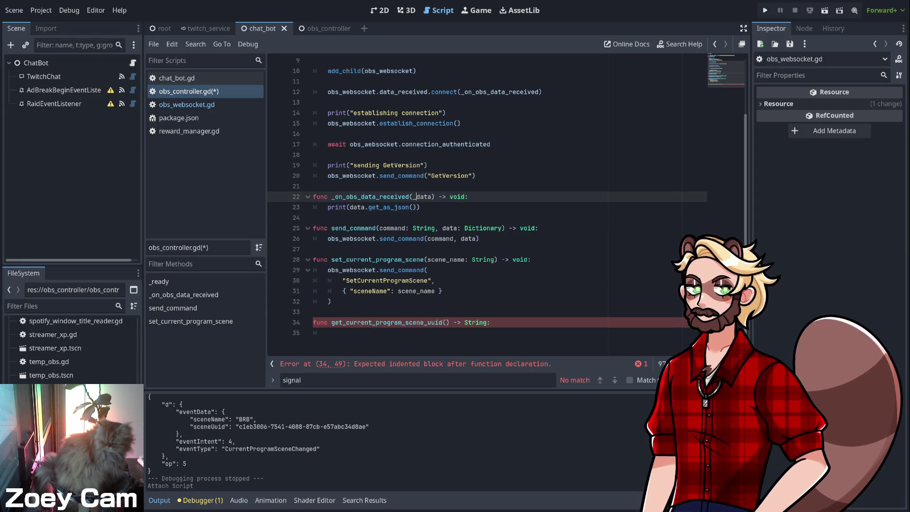
pyautogui.press('BackSpace')
# - Make get_current_program_scene_uuid call send_command("GetCurrentProgramScene")
pyautogui.click(328, 333)
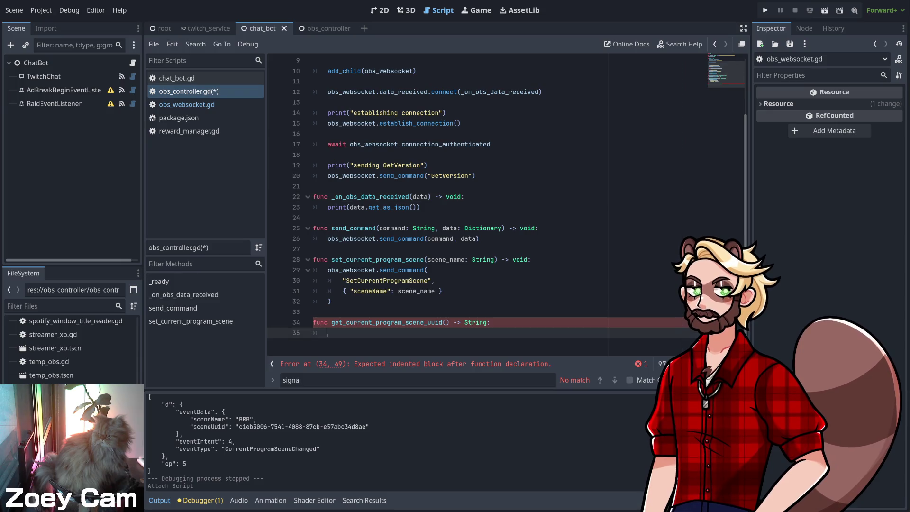
pyautogui.write('send_')
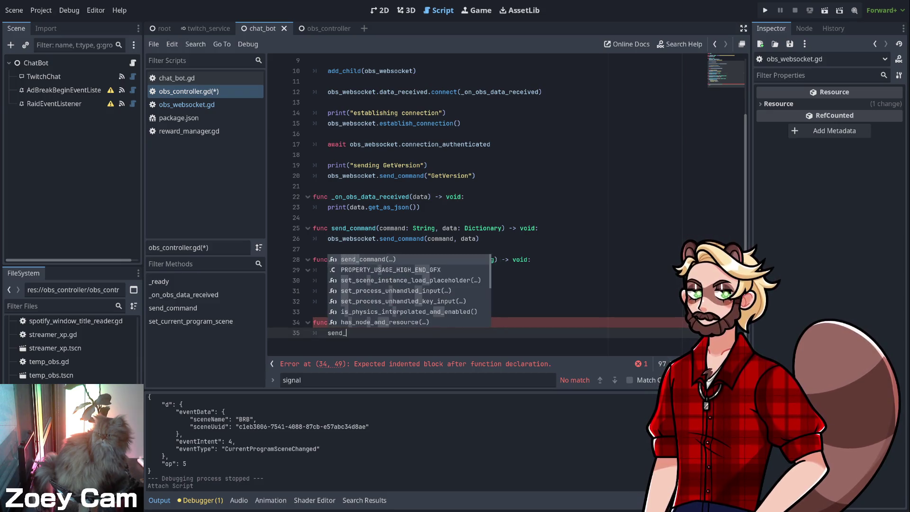
pyautogui.press('Return')
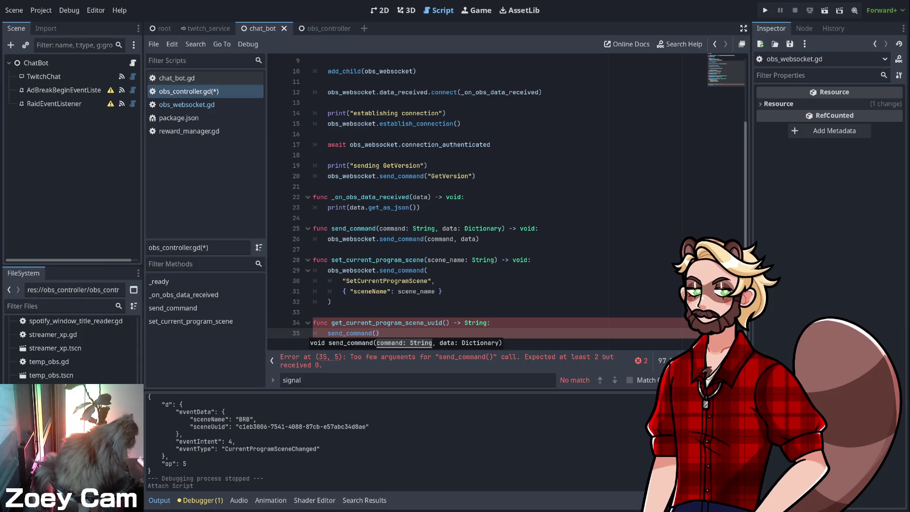
pyautogui.click(331, 301)
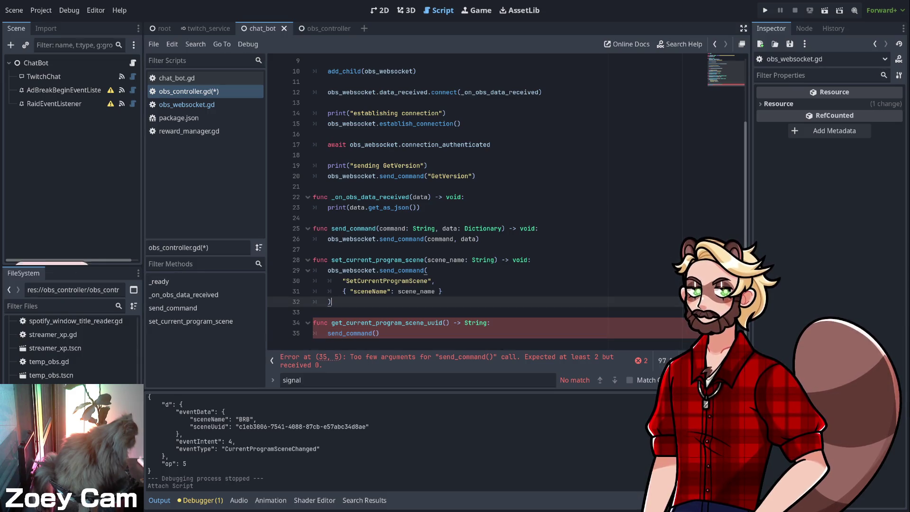
pyautogui.click(378, 333)
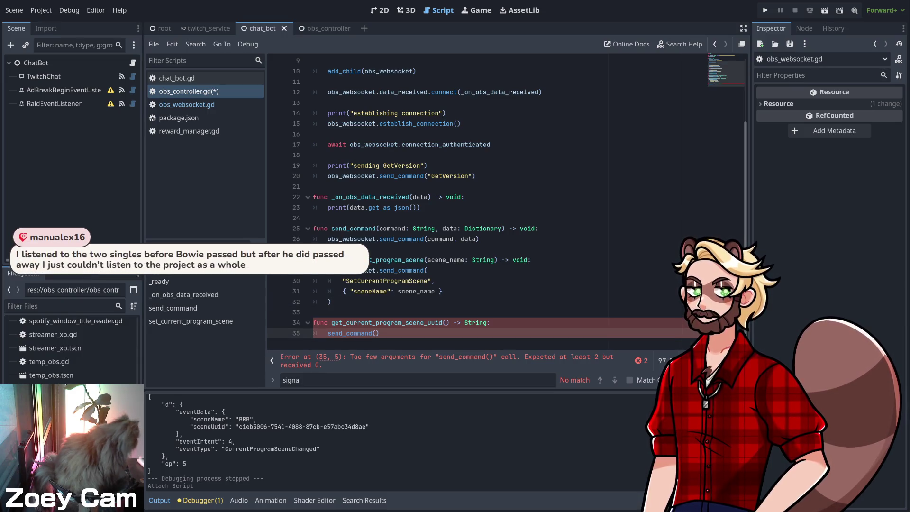
pyautogui.write('""GetCurrentProgramScene')
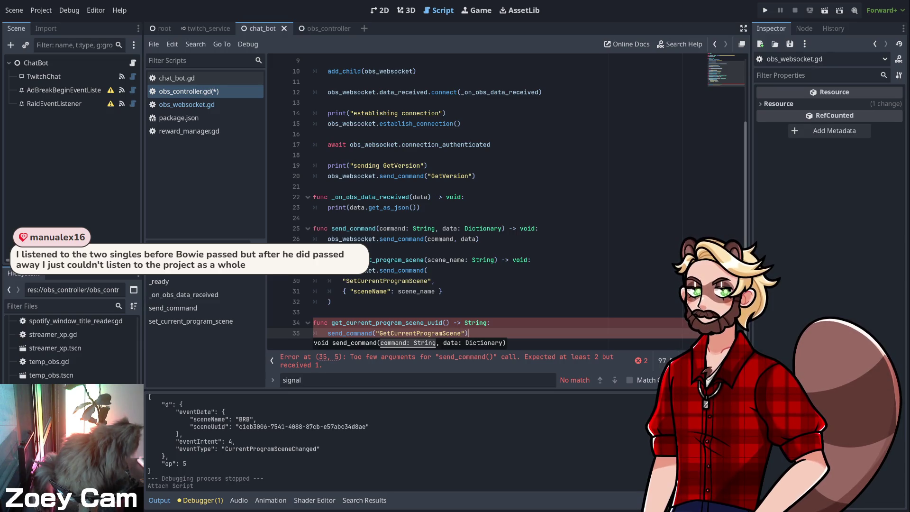
pyautogui.write(')')
pyautogui.press('Escape')
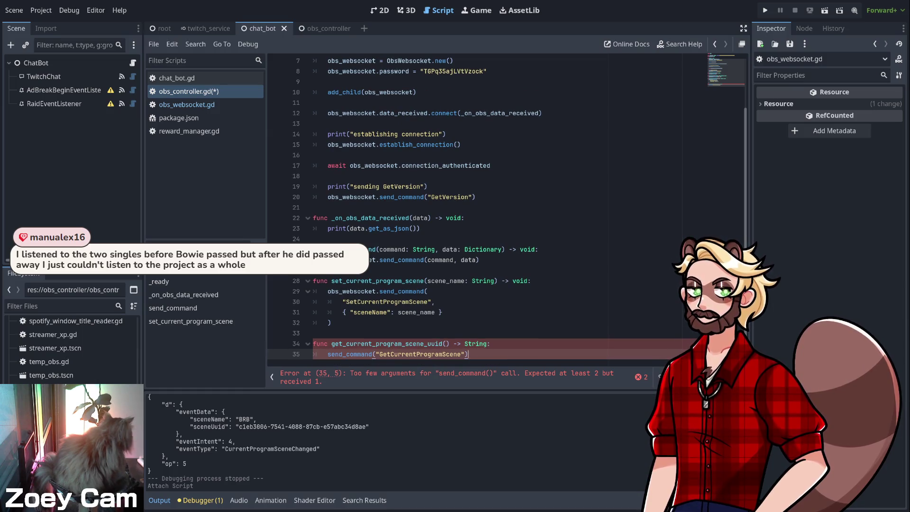
# - Default send_command's data parameter to {} and save obs_controller.gd
pyautogui.click(503, 249)
pyautogui.write('= {}')
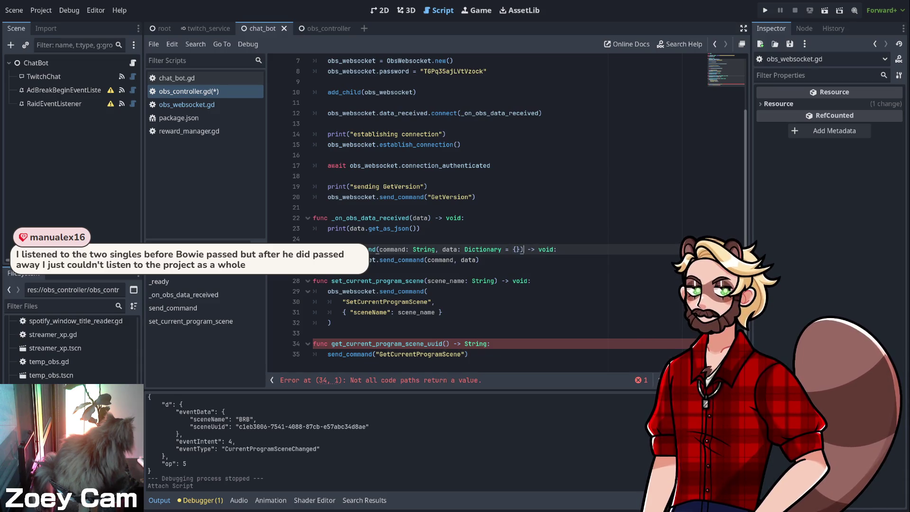
pyautogui.click(480, 260)
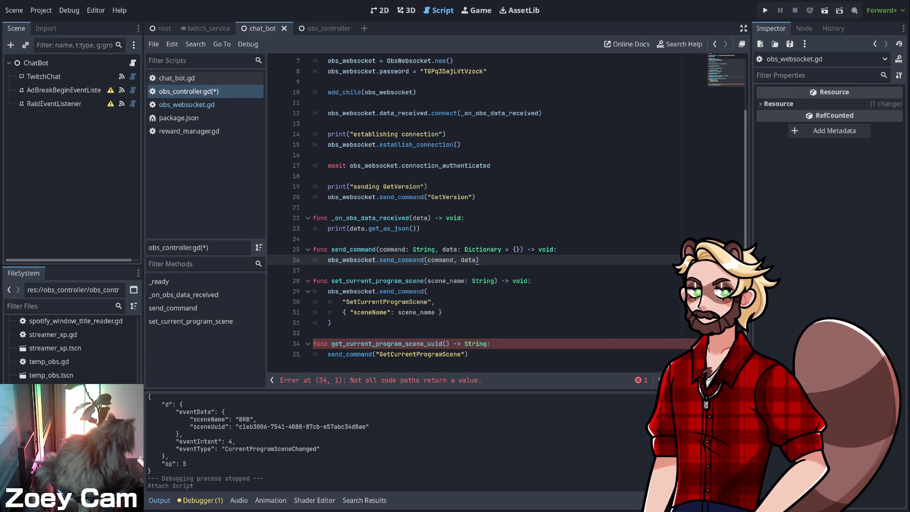
pyautogui.click(469, 354)
pyautogui.hotkey('ctrl', 's')
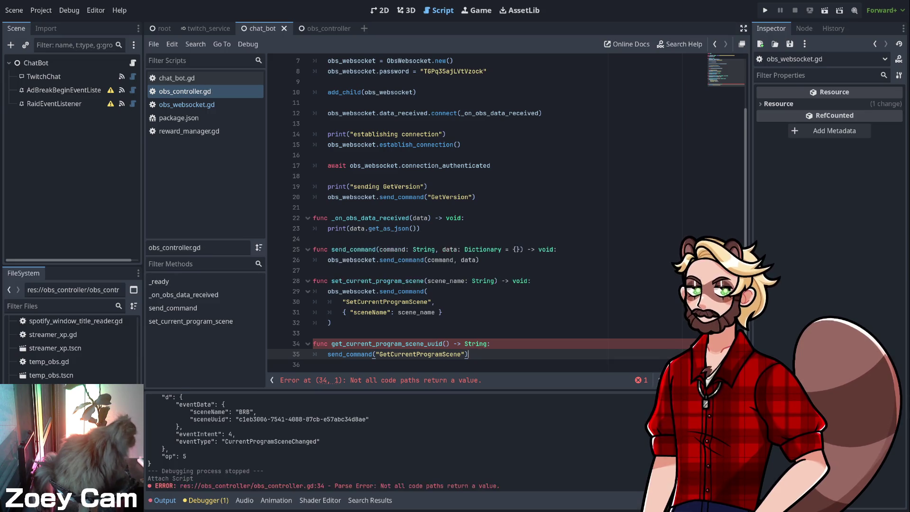
# - Prefix the send_command call on line 35 with 'self.'
pyautogui.scroll(-1, 508, 212)
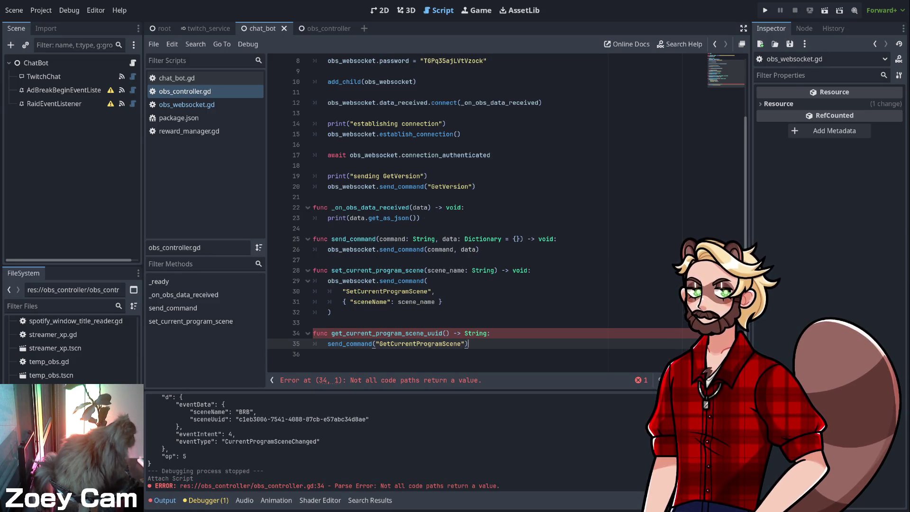
pyautogui.click(328, 344)
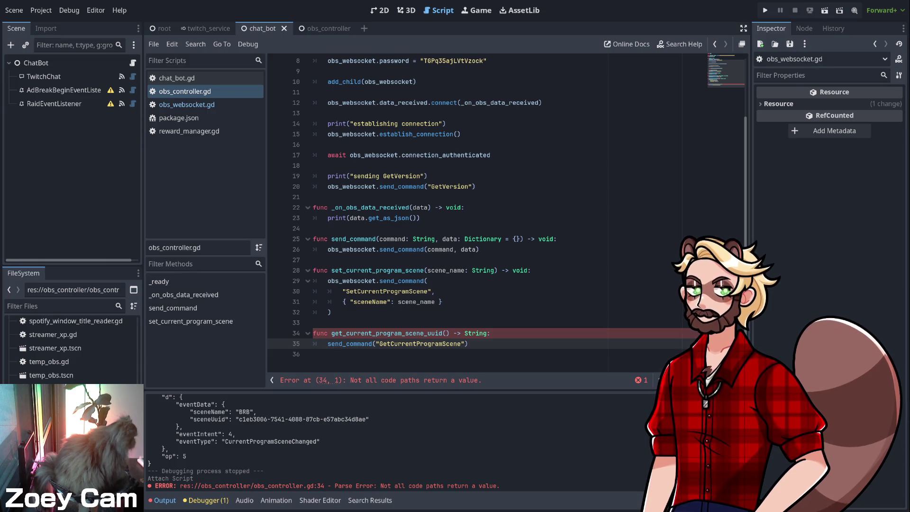
pyautogui.write('self.')
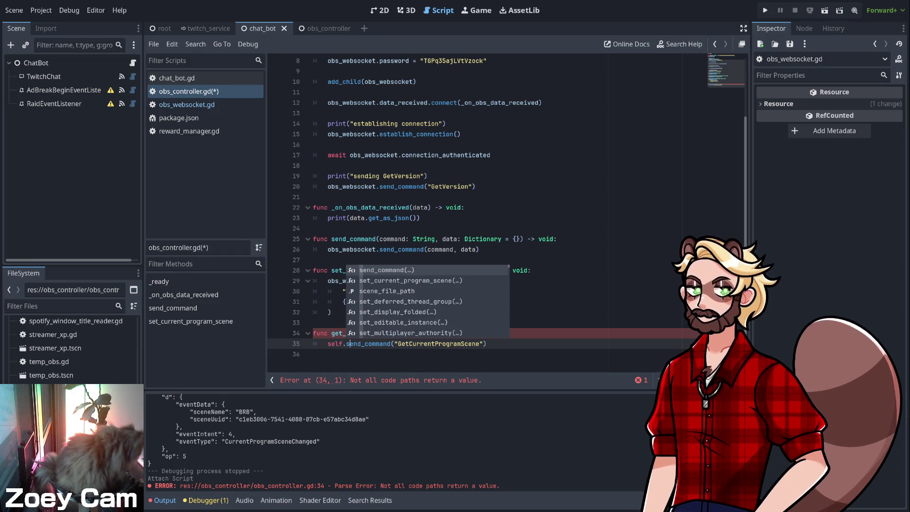
pyautogui.press('Escape')
pyautogui.press('End')
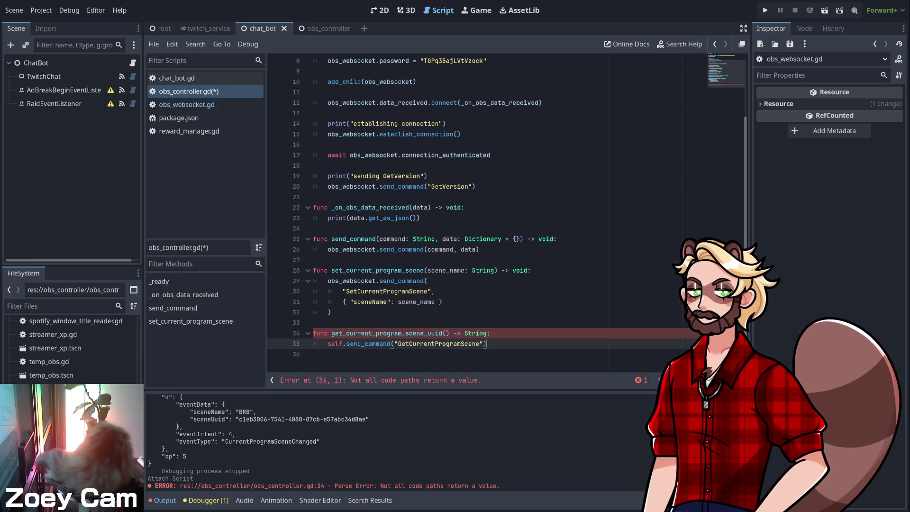
pyautogui.press('Up')
pyautogui.press('Up')
pyautogui.press('Up')
pyautogui.click(314, 322)
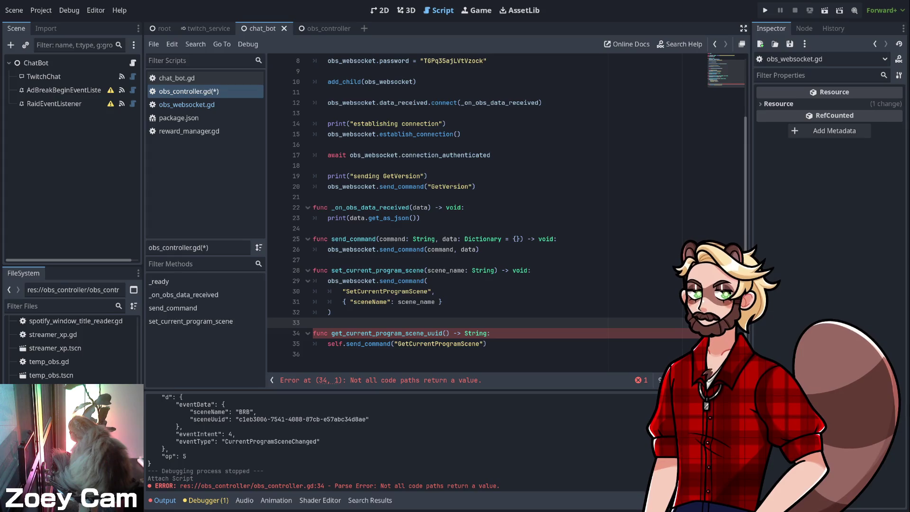
pyautogui.click(450, 334)
pyautogui.click(487, 344)
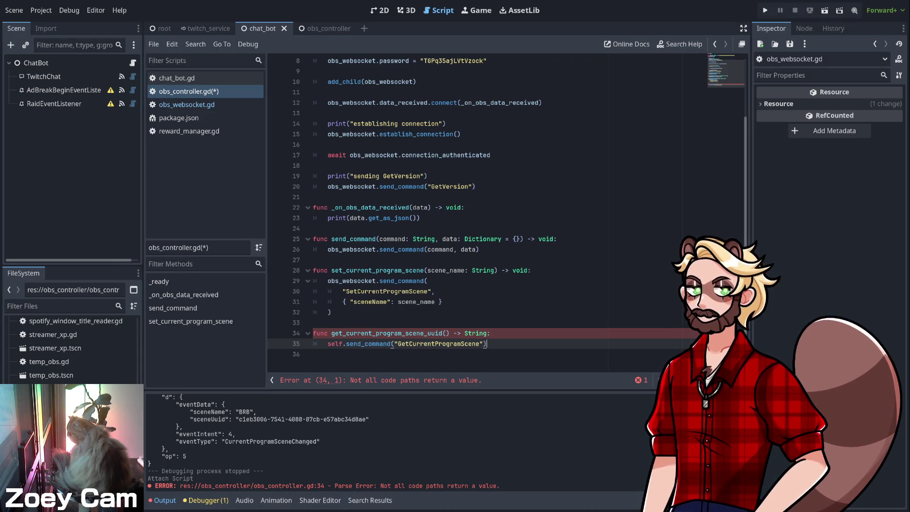
# - Remove the '-> String' return type on line 34 and the 'self.' prefix on line 35
pyautogui.doubleClick(476, 333)
pyautogui.press('BackSpace')
pyautogui.press('BackSpace')
pyautogui.press('BackSpace')
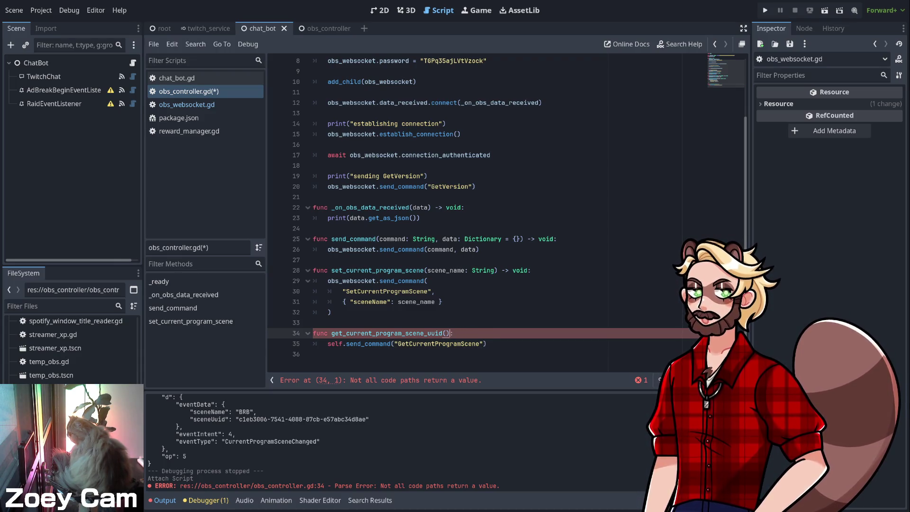
pyautogui.click(487, 344)
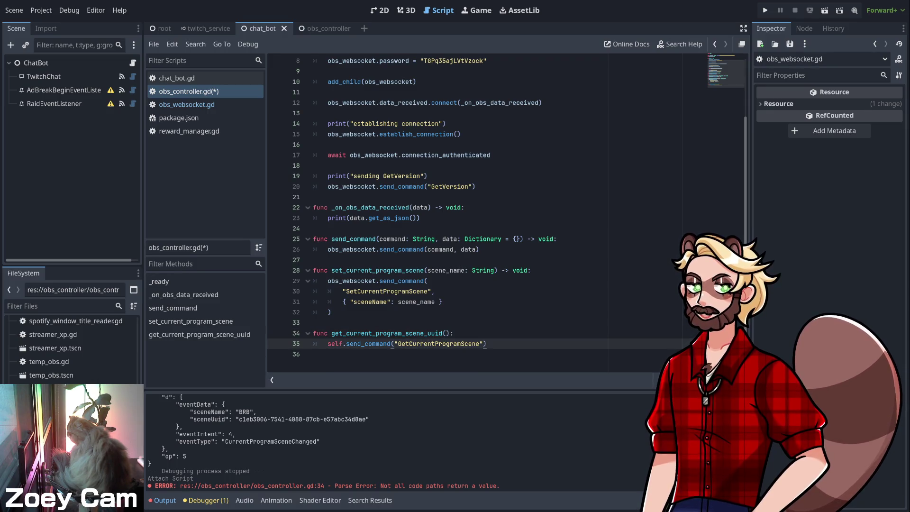
pyautogui.doubleClick(335, 344)
pyautogui.press('BackSpace')
pyautogui.press('Delete')
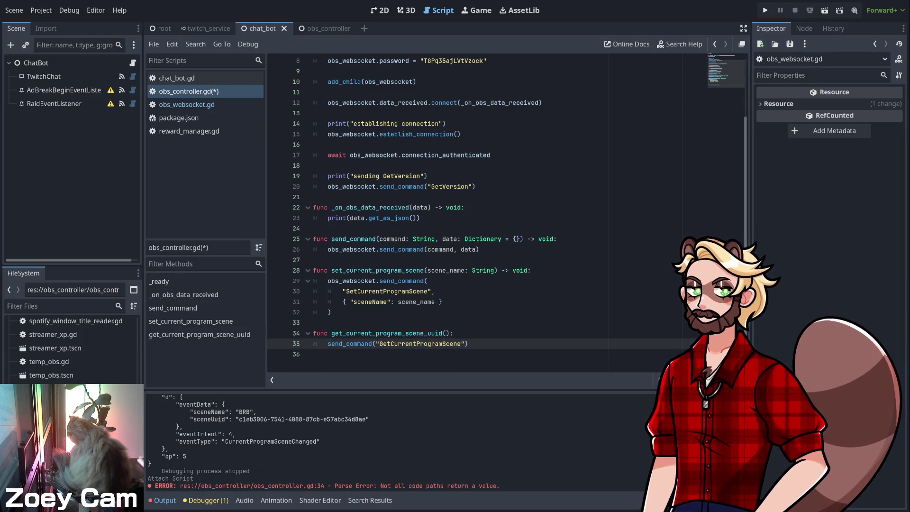
pyautogui.click(454, 334)
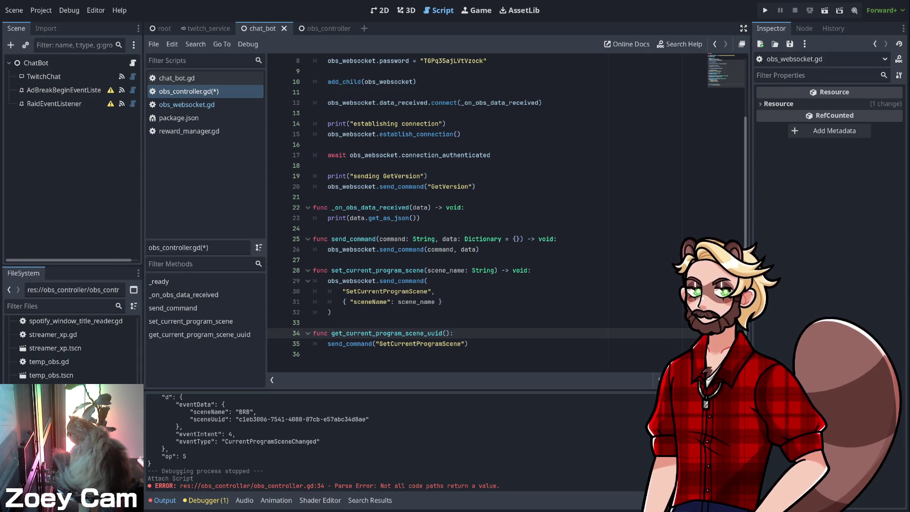
pyautogui.click(469, 344)
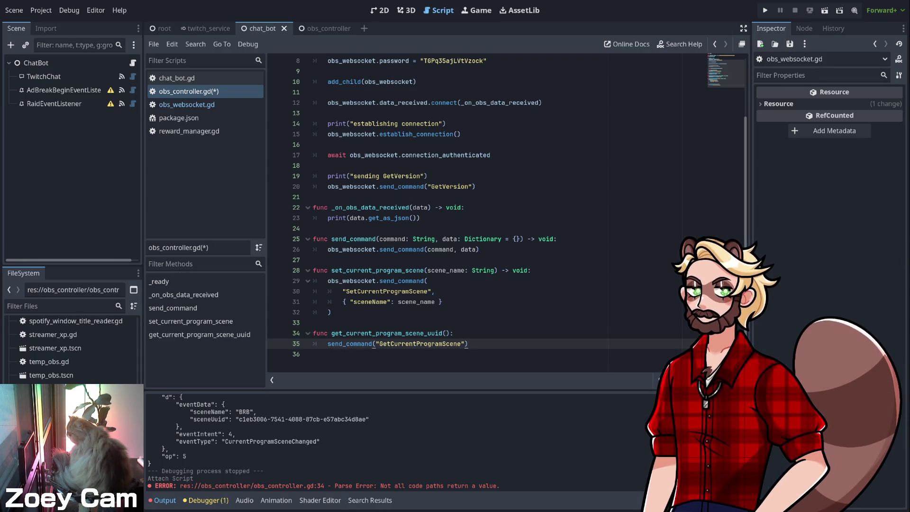
pyautogui.click(313, 354)
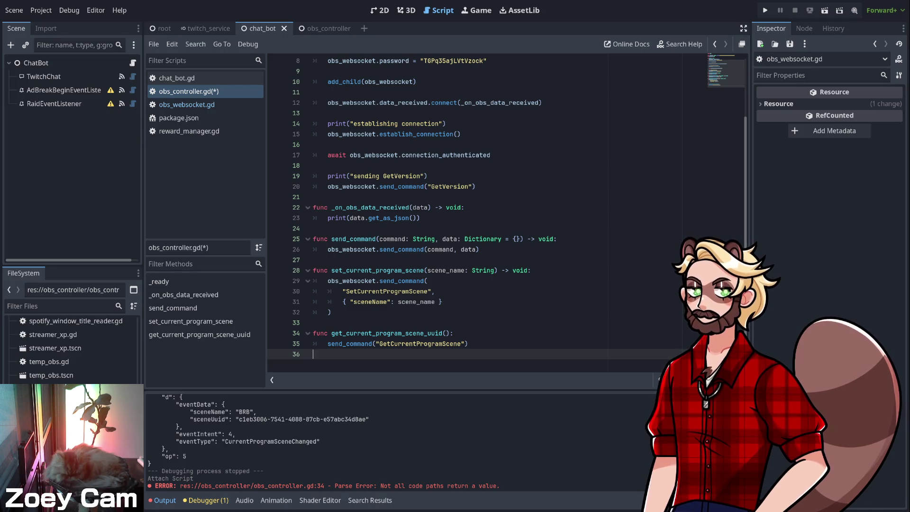
pyautogui.scroll(5, 267, 443)
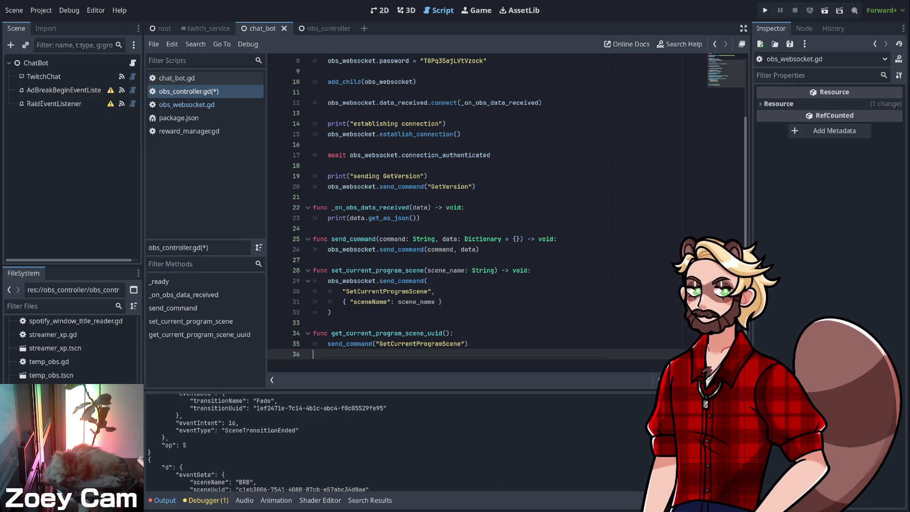
pyautogui.scroll(-5, 267, 443)
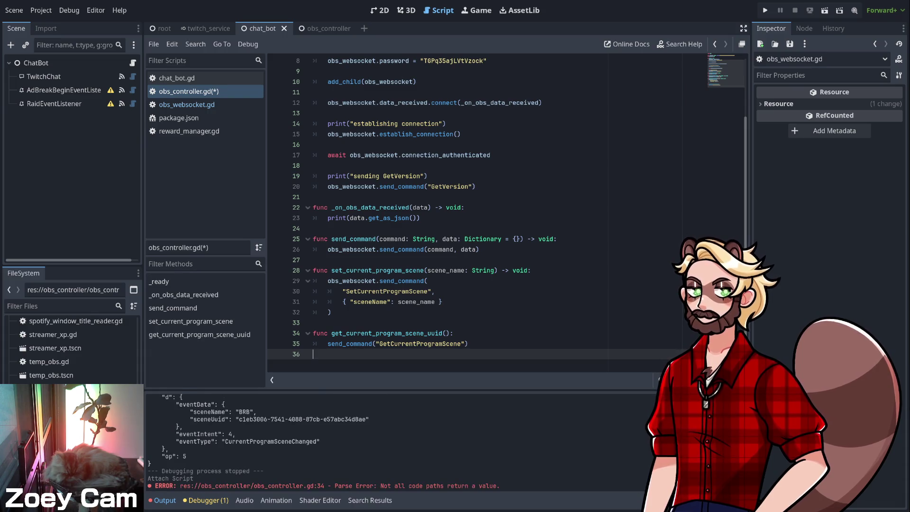
pyautogui.click(469, 344)
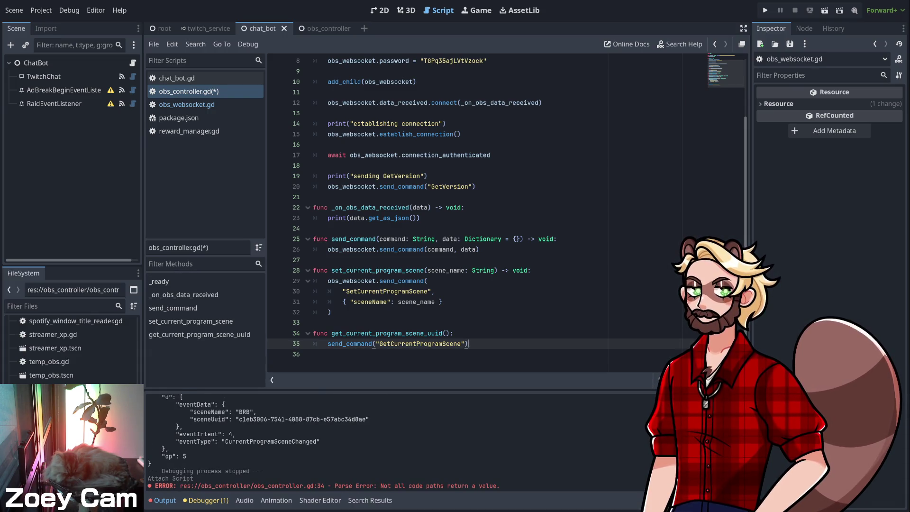
pyautogui.click(331, 312)
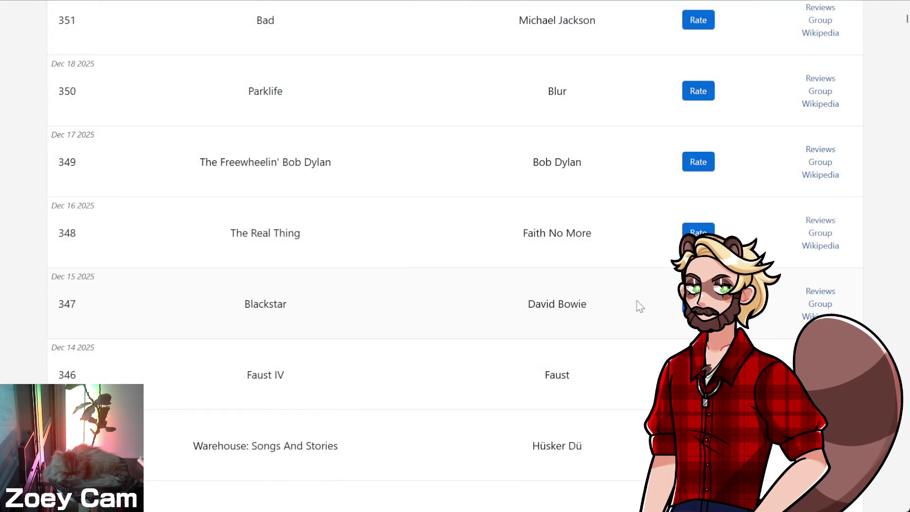
# - Open the rating form for Blackstar by David Bowie and focus its notes field
pyautogui.click(698, 304)
pyautogui.scroll(-1, 475, 284)
pyautogui.click(203, 309)
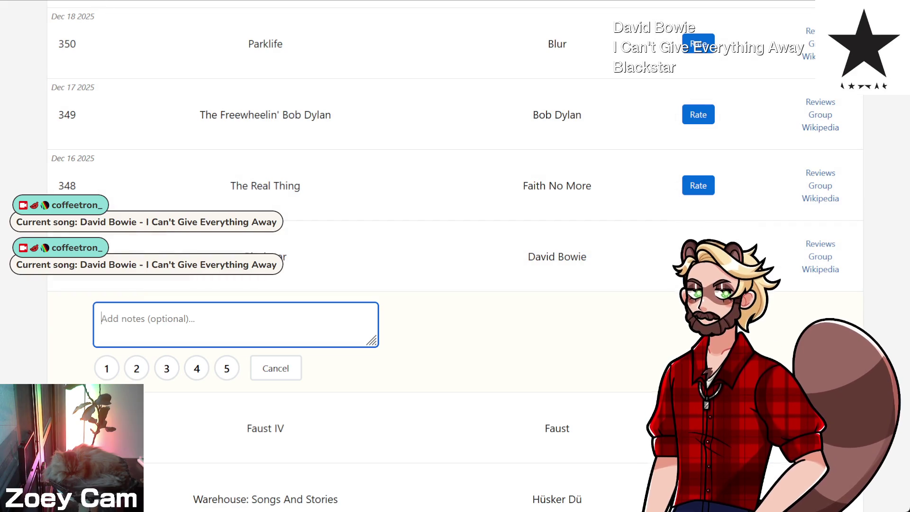
pyautogui.hotkey('alt', 'Tab')
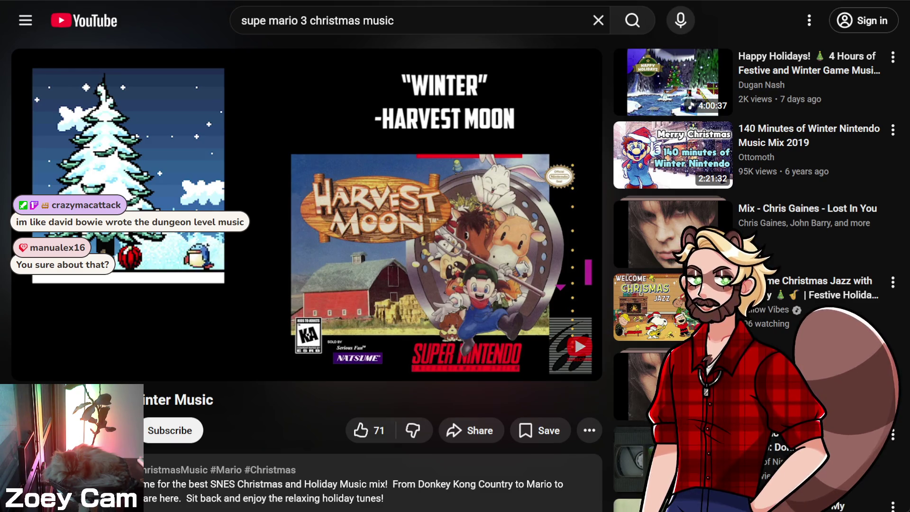
# - Watch the Harvest Moon 'Winter' track in the SNES holiday music mix video
pyautogui.moveTo(574, 267)
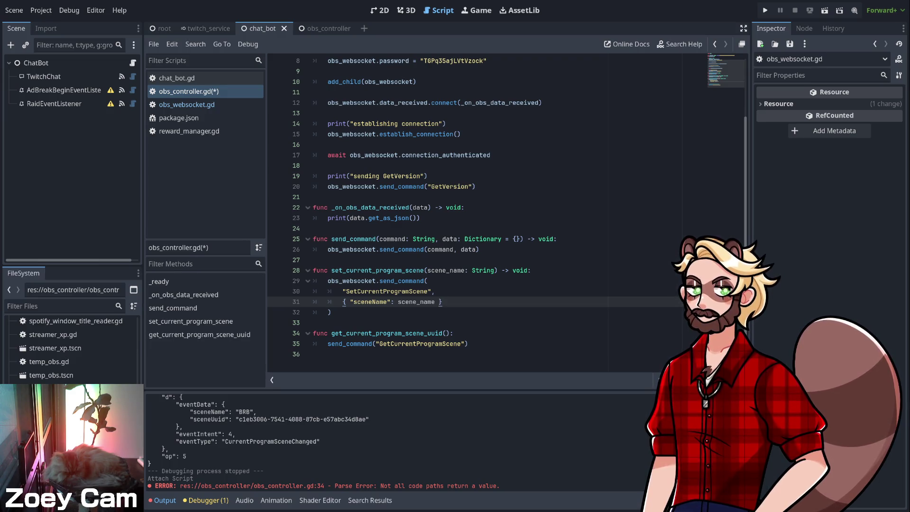
# - Review get_current_program_scene_uuid on lines 32–35, then switch to the 2D workspace
pyautogui.click(331, 312)
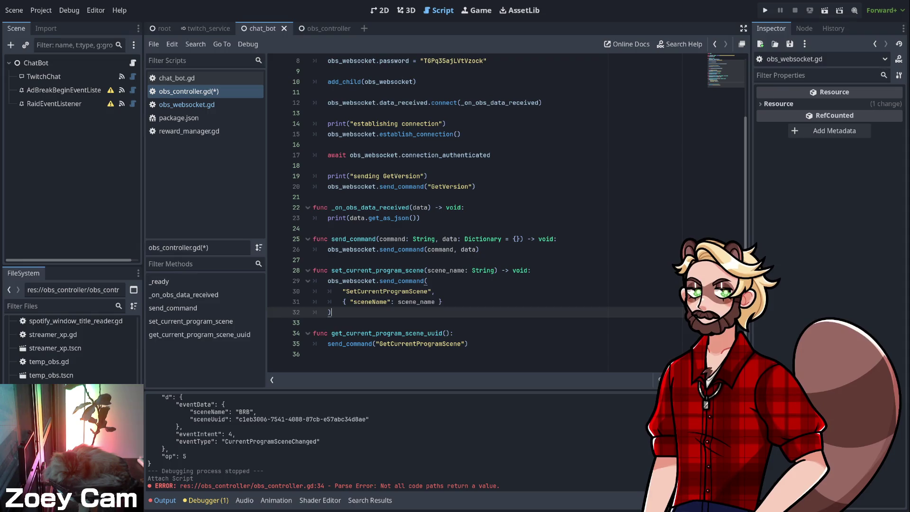
pyautogui.press('Down')
pyautogui.press('Down')
pyautogui.press('Down')
pyautogui.press('End')
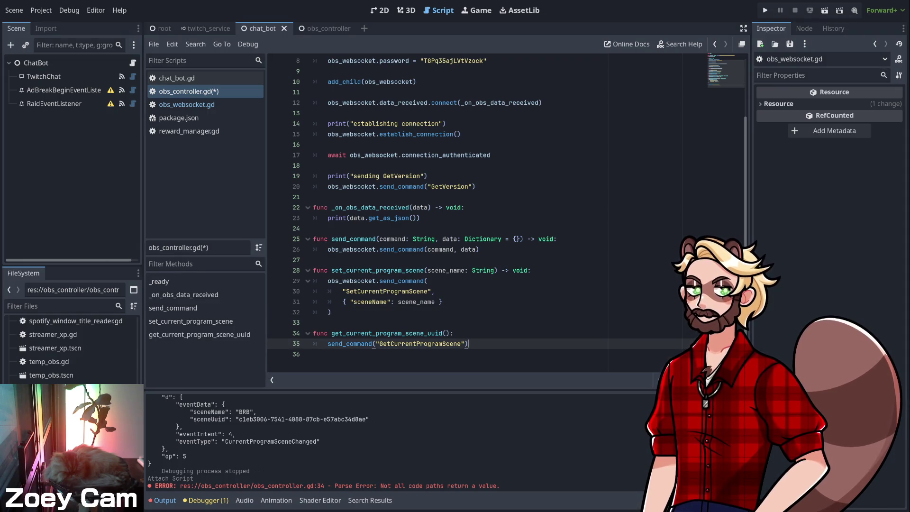
pyautogui.click(331, 312)
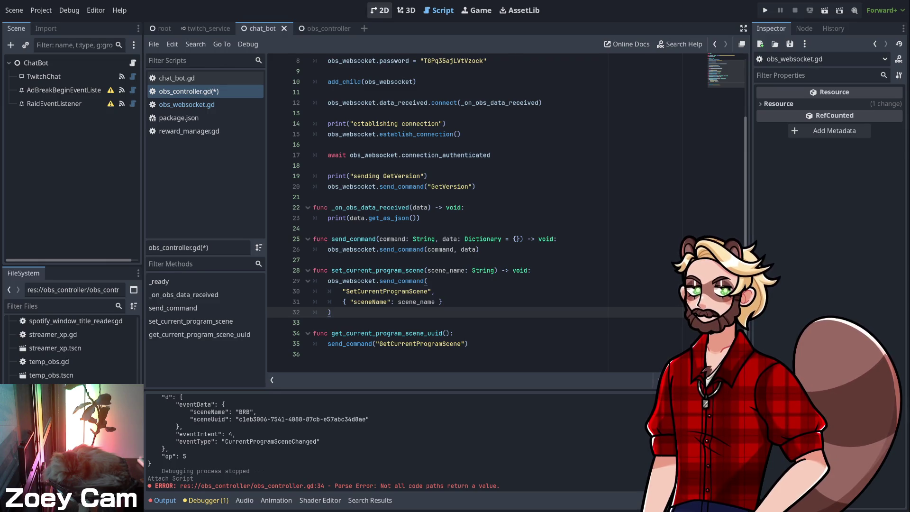
pyautogui.click(379, 9)
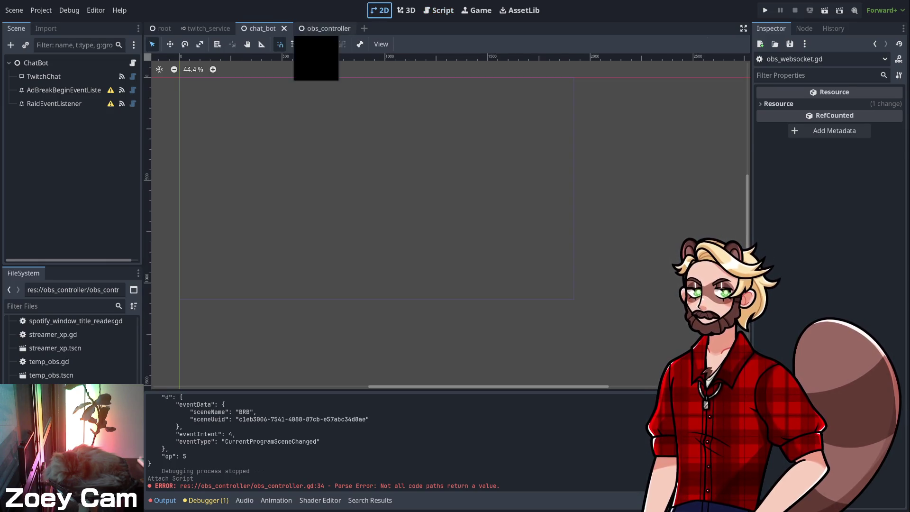
# - In obs_controller, add a Button under ObsController labelled 'switch to zoey' and move it onto the canvas
pyautogui.click(316, 29)
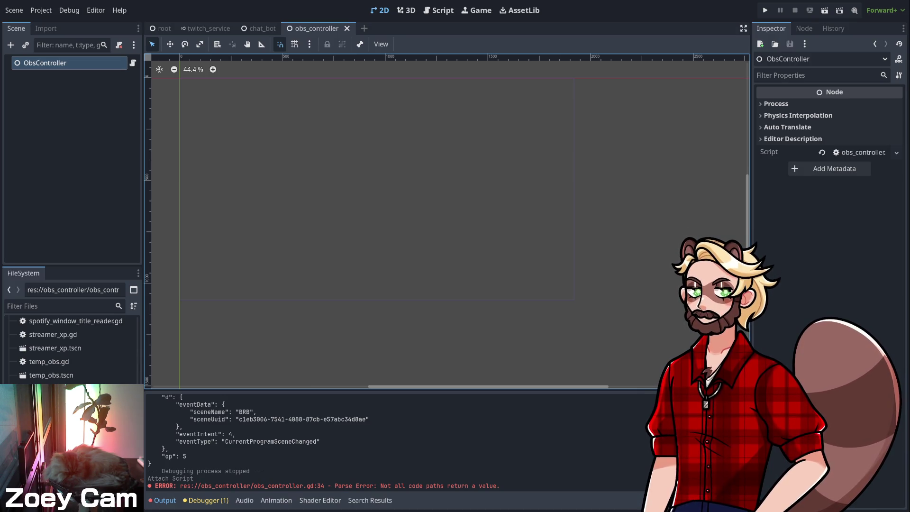
pyautogui.press('Return')
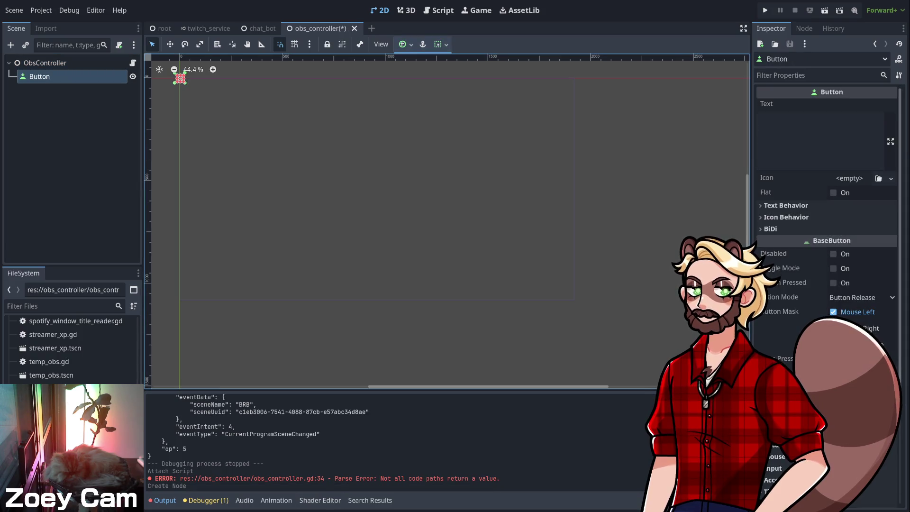
pyautogui.click(820, 141)
pyautogui.write('tem')
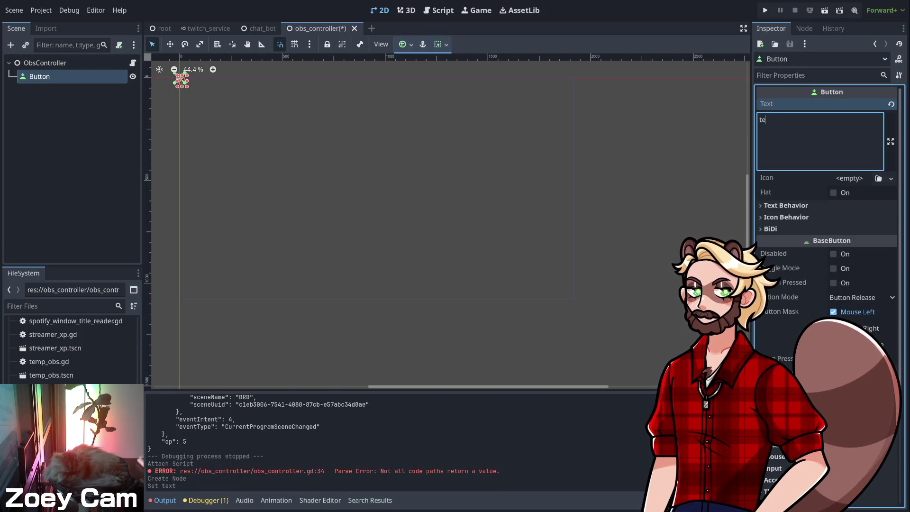
pyautogui.press('BackSpace')
pyautogui.press('BackSpace')
pyautogui.press('BackSpace')
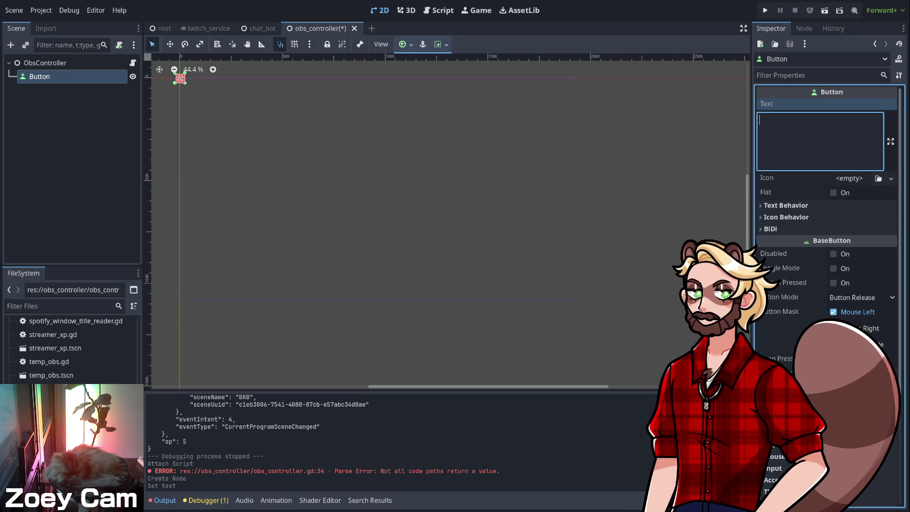
pyautogui.write('switch to ')
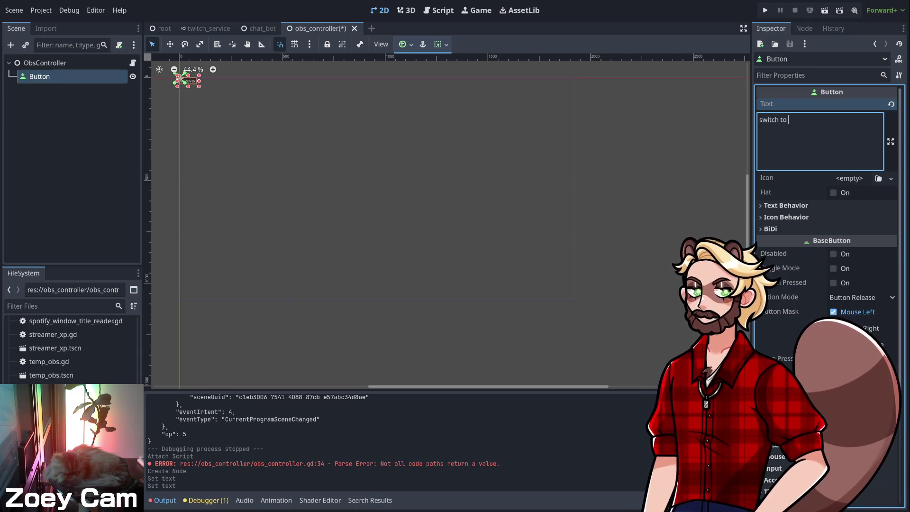
pyautogui.write('zoey')
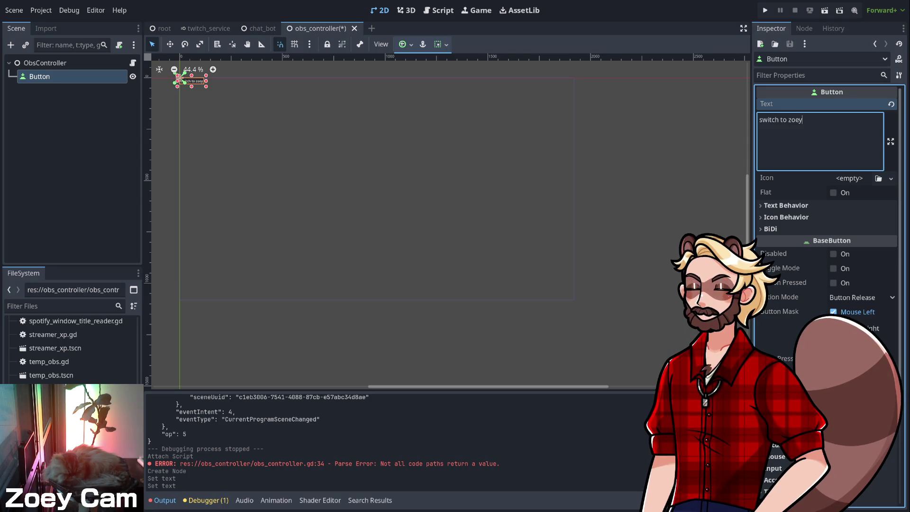
pyautogui.moveTo(181, 78)
pyautogui.mouseDown()
pyautogui.moveTo(255, 120)
pyautogui.moveTo(364, 208)
pyautogui.moveTo(349, 174)
pyautogui.mouseUp()
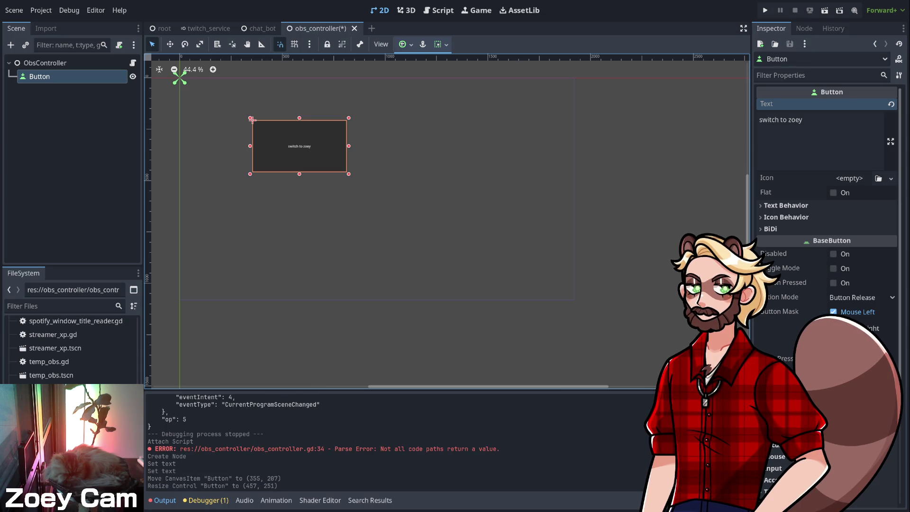
pyautogui.click(804, 29)
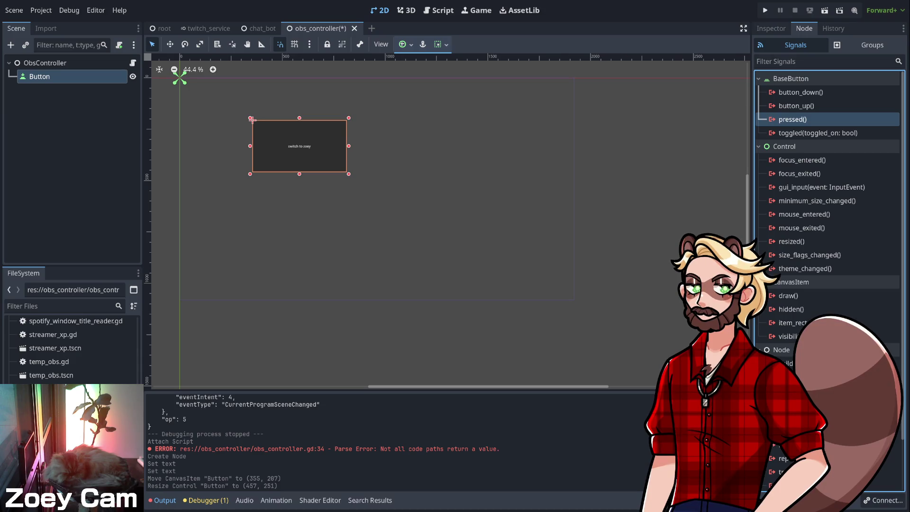
# - Connect the Button's pressed signal to _on_button_pressed, which calls get_current_program_scene_uuid(), and save
pyautogui.doubleClick(792, 119)
pyautogui.press('Return')
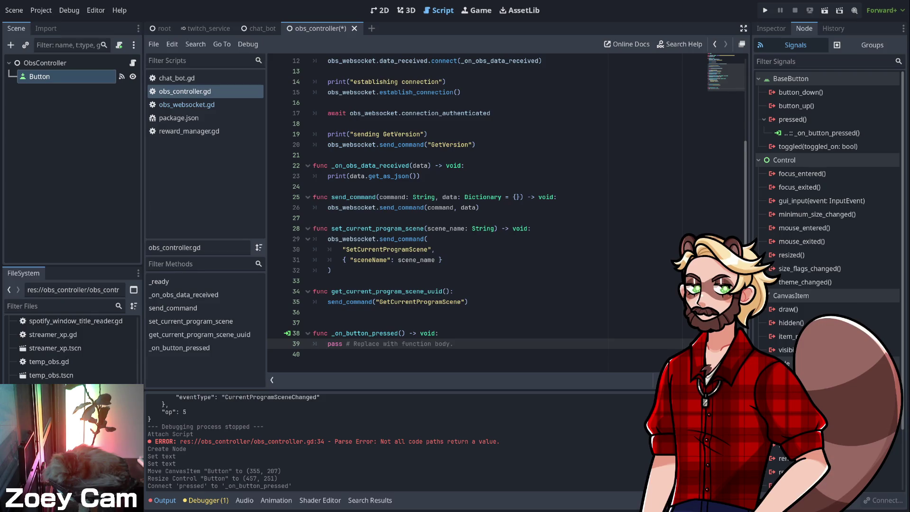
pyautogui.doubleClick(387, 291)
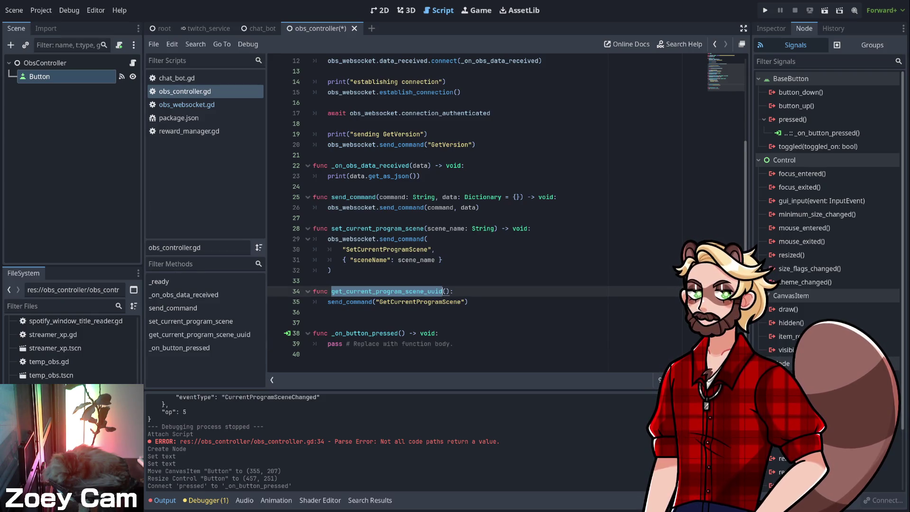
pyautogui.hotkey('ctrl', 'c')
pyautogui.moveTo(328, 343); pyautogui.dragTo(453, 344)
pyautogui.hotkey('ctrl', 'v')
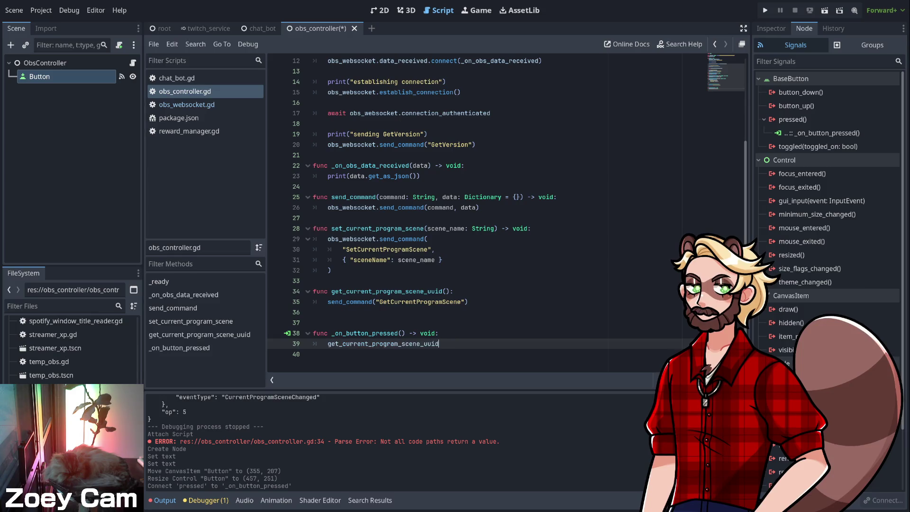
pyautogui.write('()')
pyautogui.hotkey('ctrl', 's')
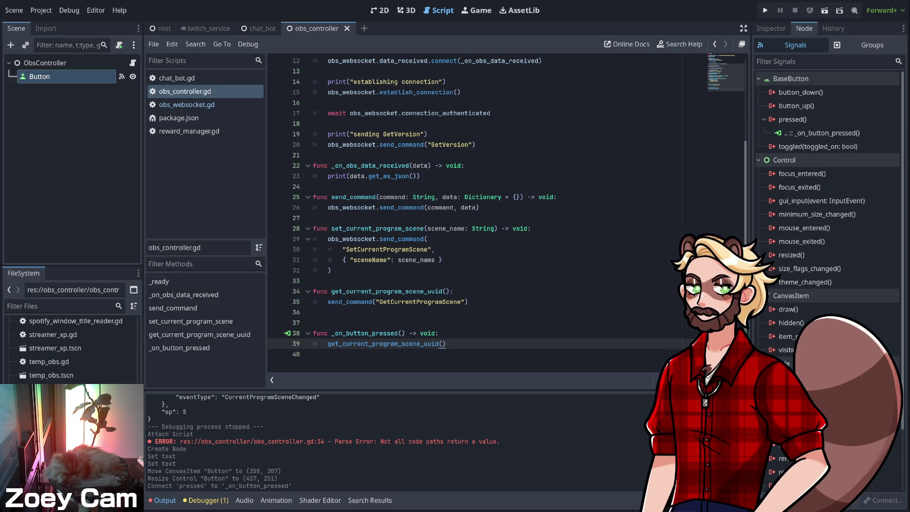
# - Jump from the send_command call to its definition in obs_websocket.gd
pyautogui.click(314, 312)
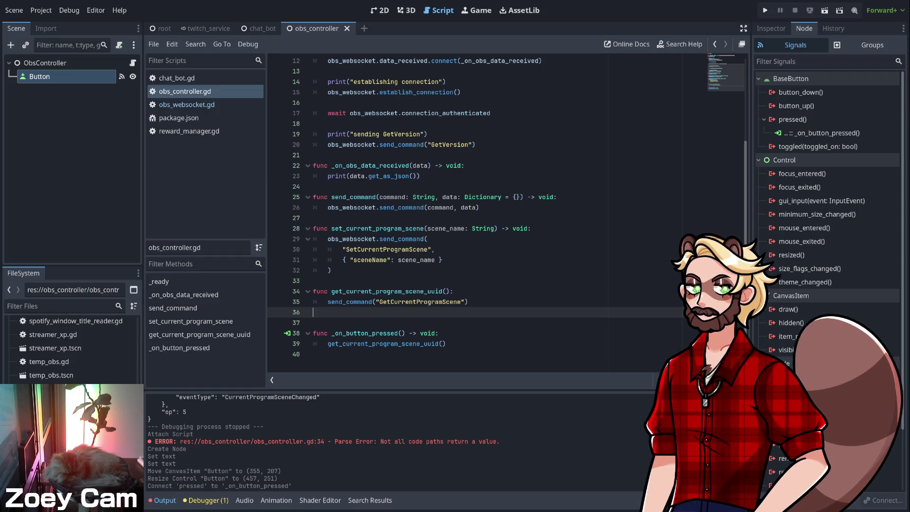
pyautogui.click(398, 208)
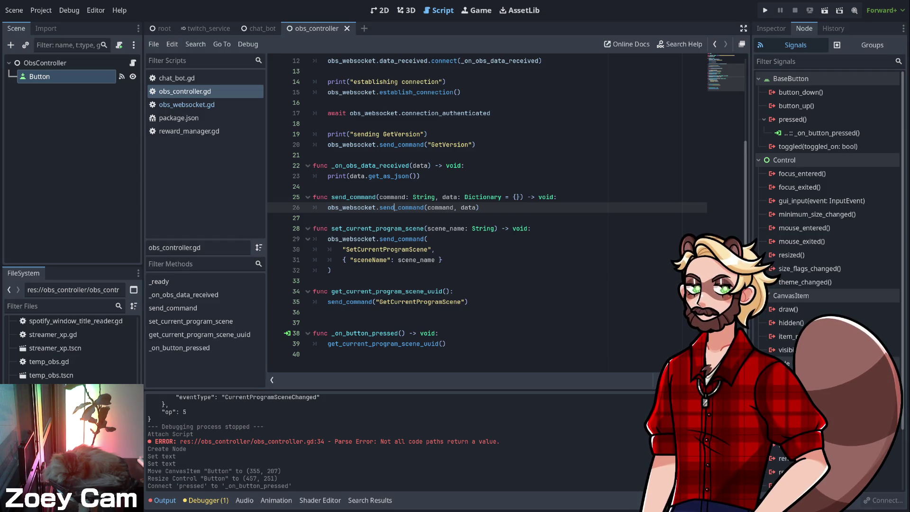
pyautogui.keyDown('ctrl'); pyautogui.click(401, 145); pyautogui.keyUp('ctrl')
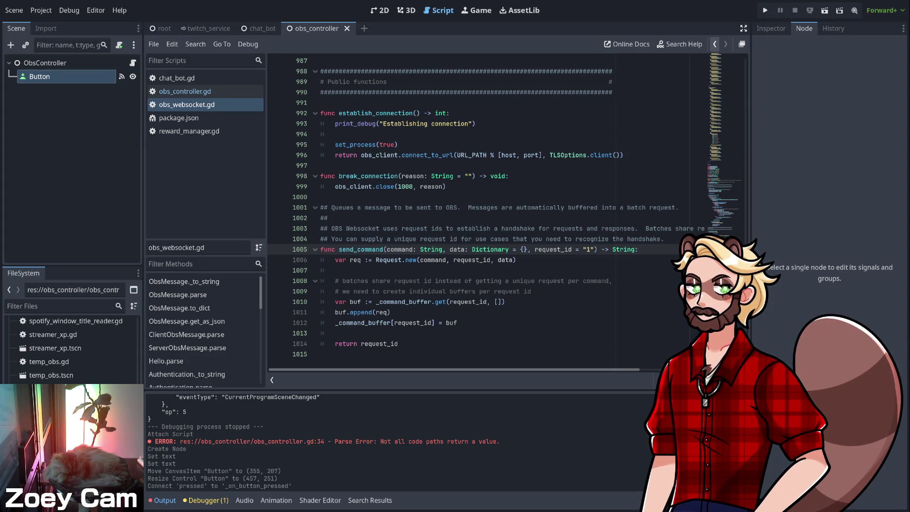
# - Return from obs_websocket.gd to obs_controller.gd with the cursor on empty line 37
pyautogui.click(715, 43)
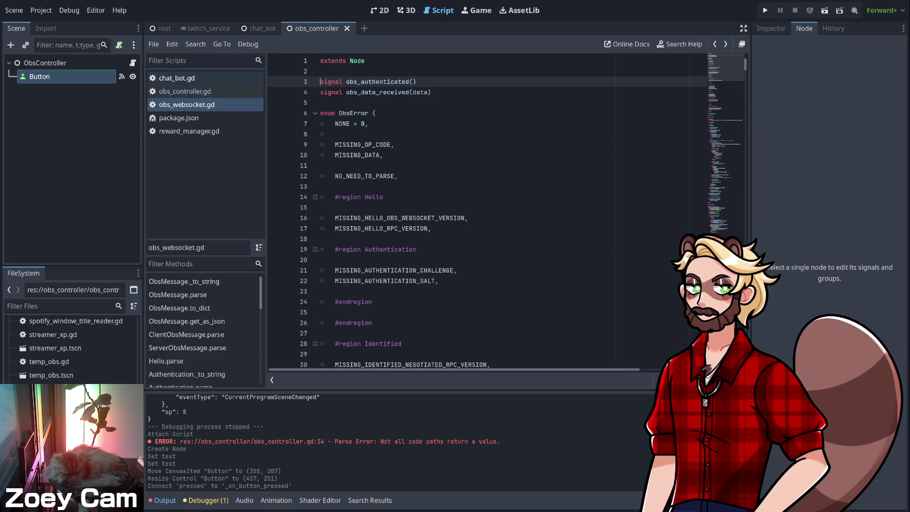
pyautogui.click(185, 91)
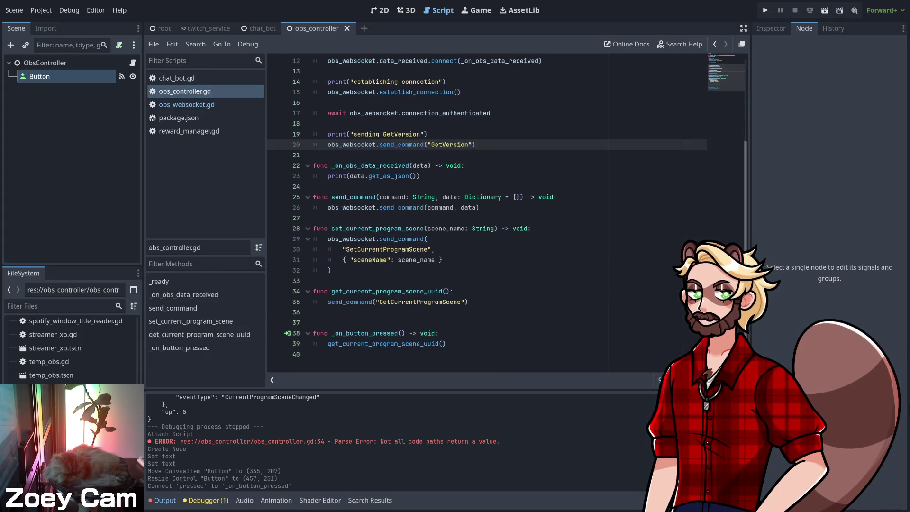
pyautogui.click(428, 308)
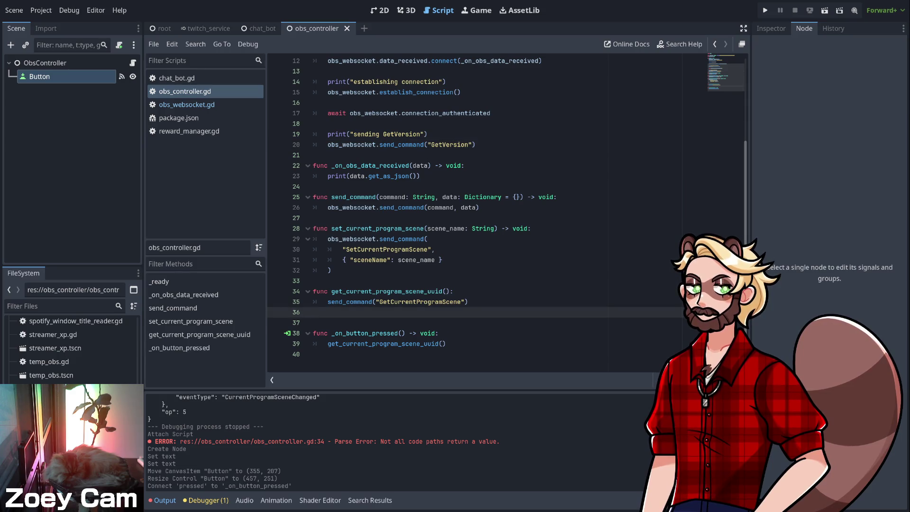
pyautogui.press('Down')
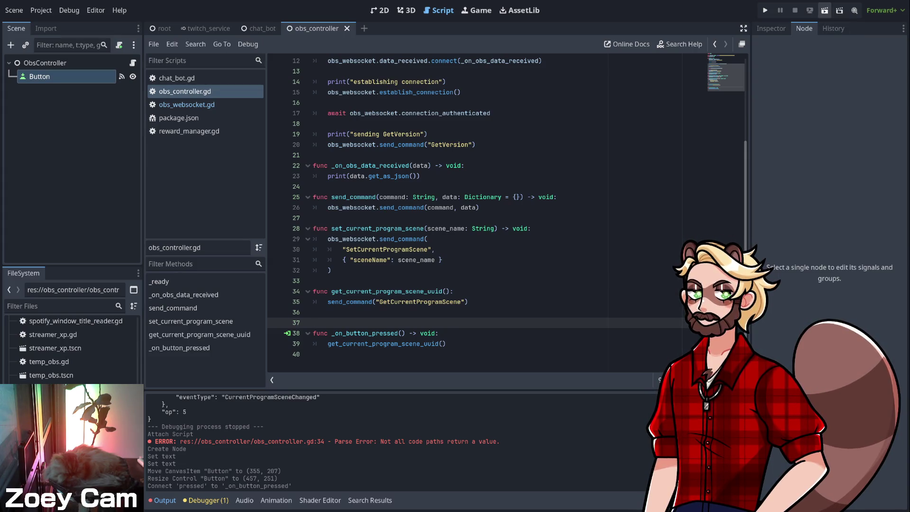
# - Run the scene with F6 and find the GetCurrentProgramScene response reporting the Dev scene
pyautogui.press('F6')
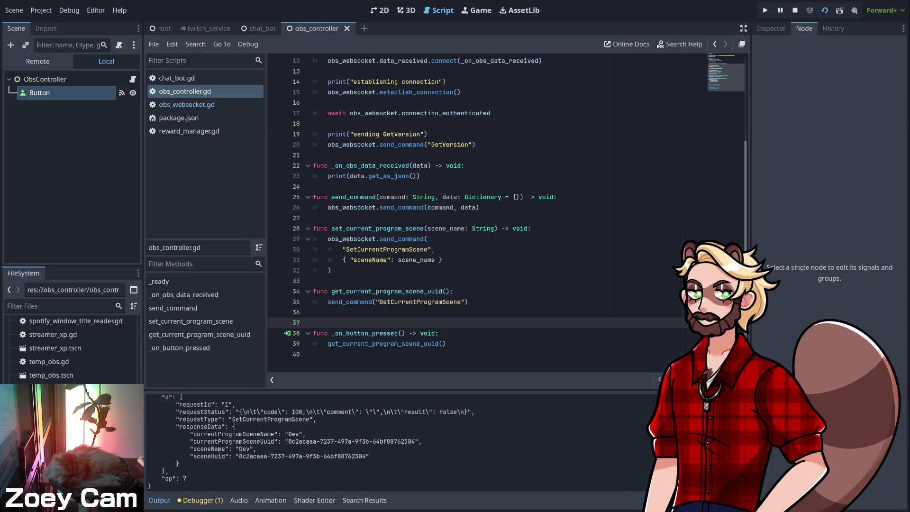
pyautogui.scroll(5, 304, 441)
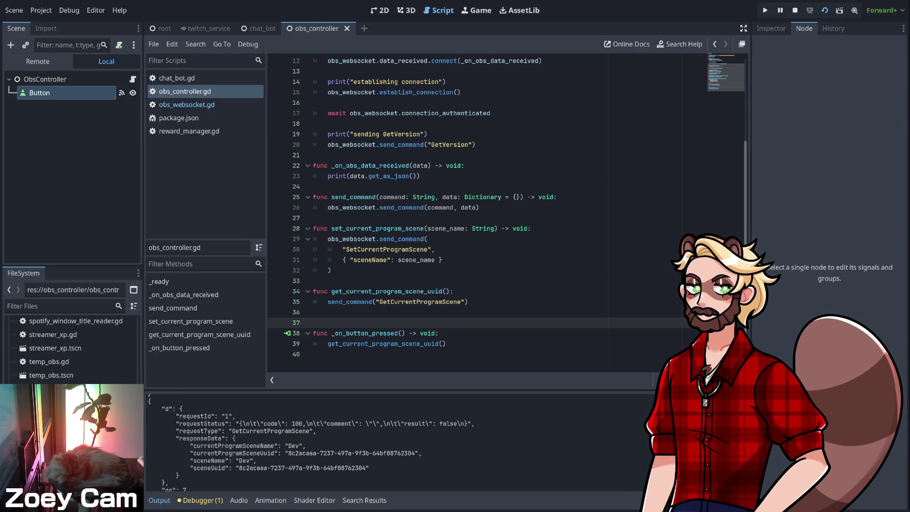
pyautogui.scroll(-5, 304, 441)
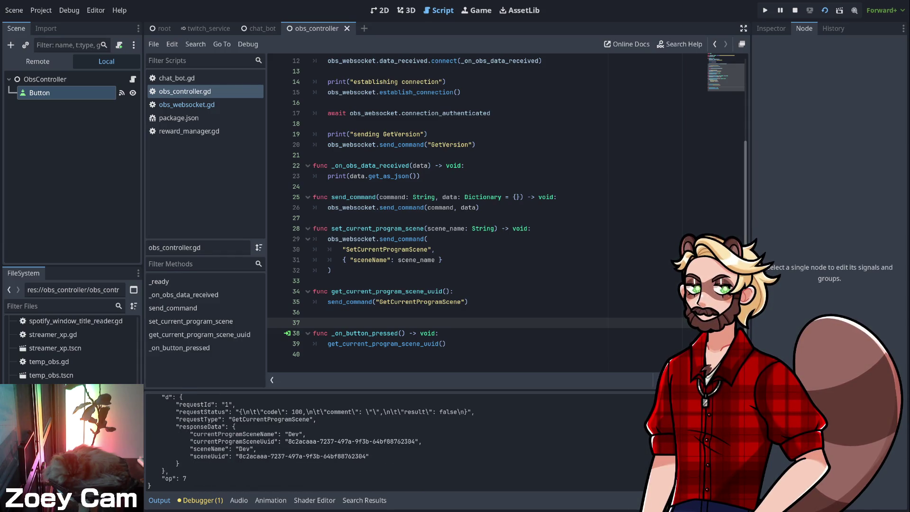
pyautogui.scroll(5, 304, 441)
pyautogui.scroll(-5, 304, 441)
pyautogui.scroll(10, 303, 441)
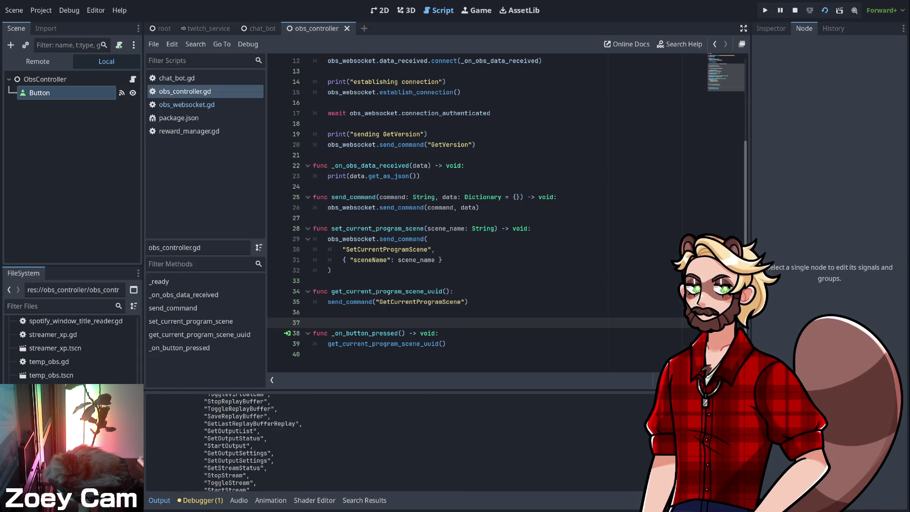
pyautogui.scroll(10, 303, 441)
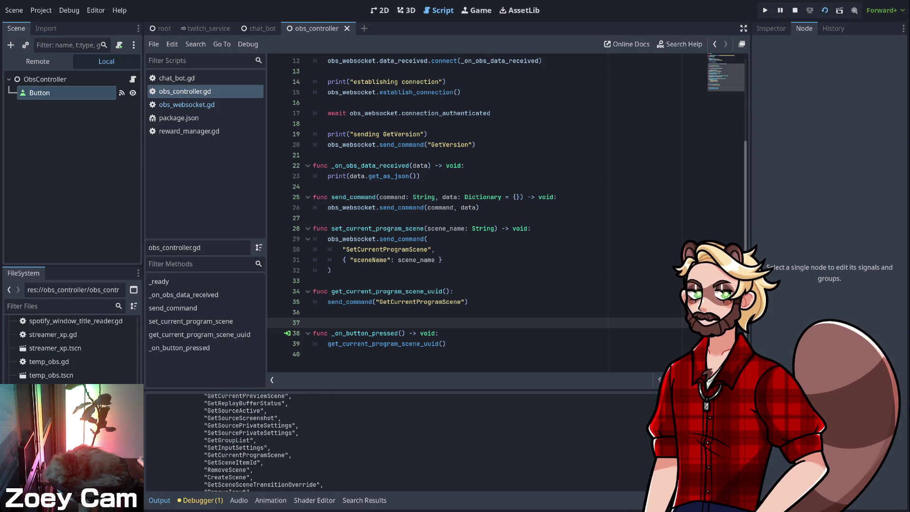
pyautogui.scroll(10, 303, 441)
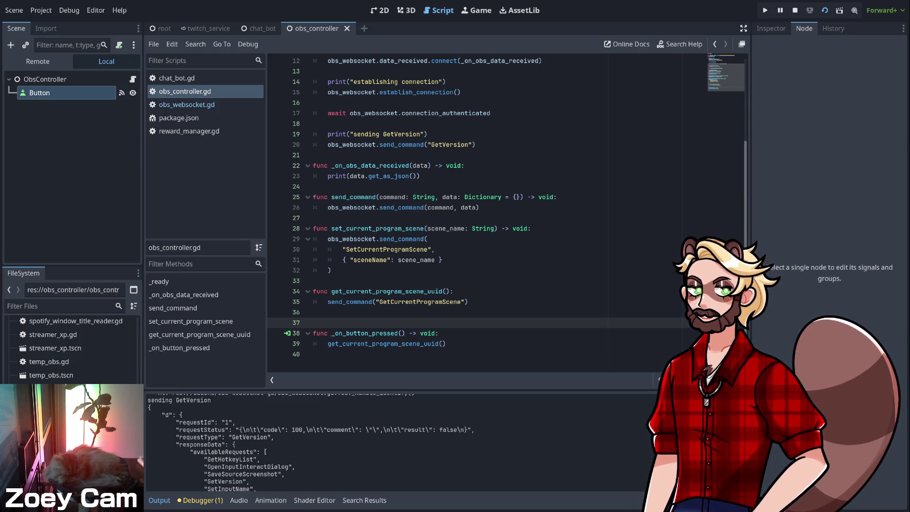
pyautogui.scroll(-20, 303, 441)
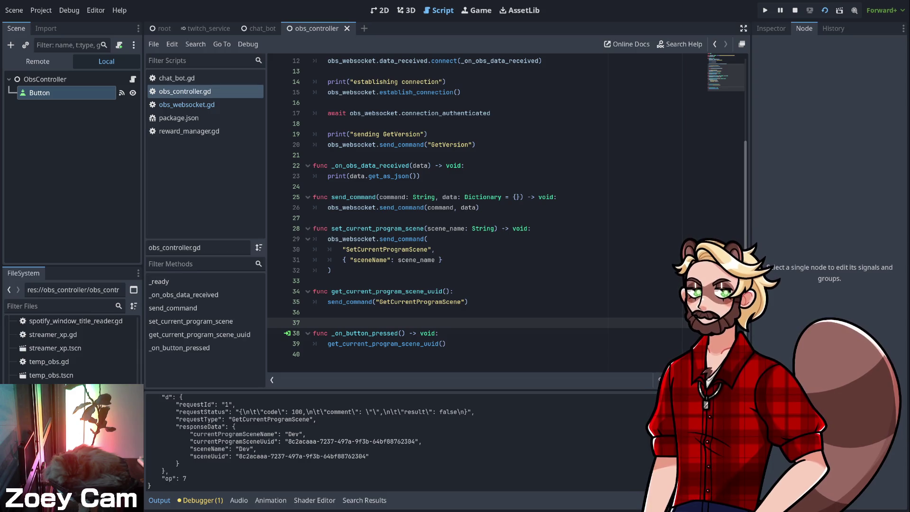
pyautogui.scroll(1, 317, 443)
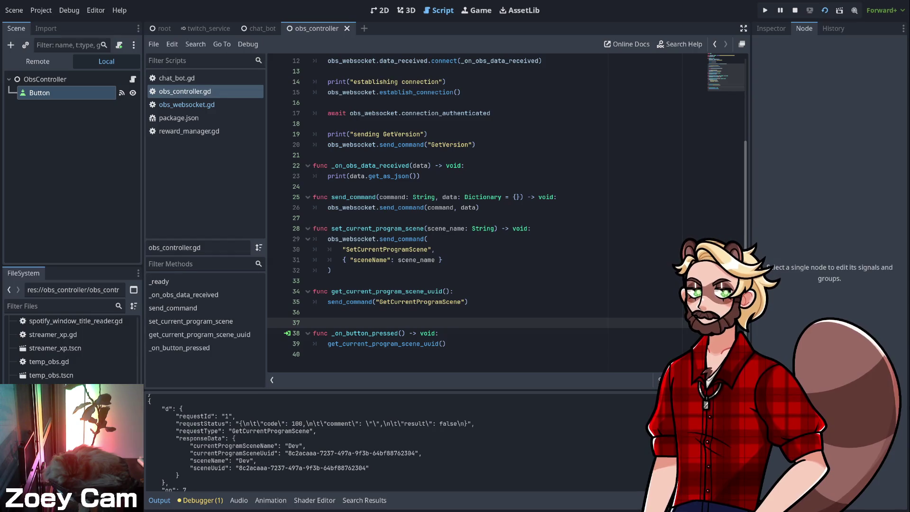
# - Place the cursor at the end of the _on_obs_data_received header line
pyautogui.press('Down')
pyautogui.press('Down')
pyautogui.press('End')
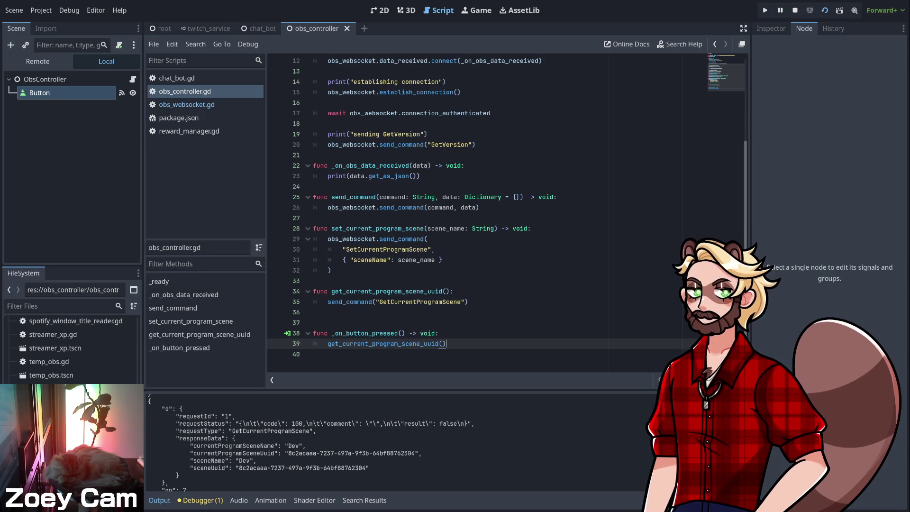
pyautogui.click(464, 166)
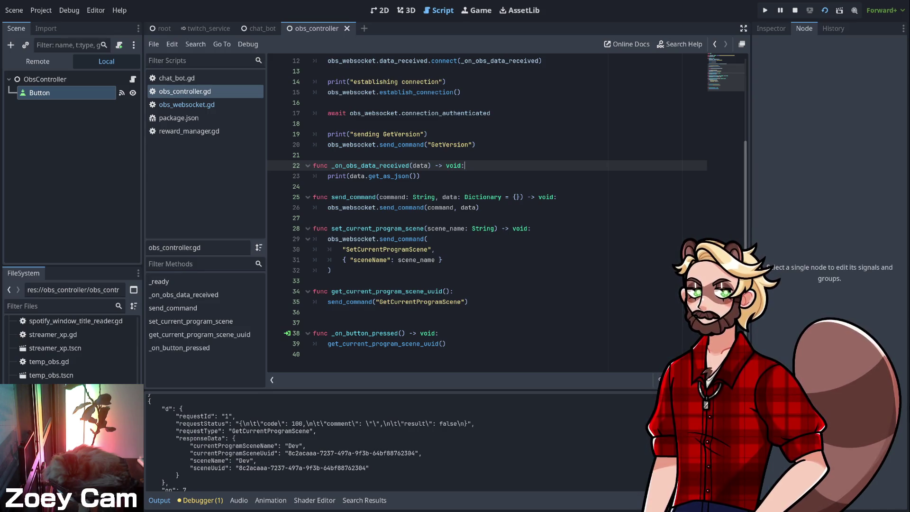
# - Add a data.requestId line at the top of _on_obs_data_received
pyautogui.press('Return')
pyautogui.write('data')
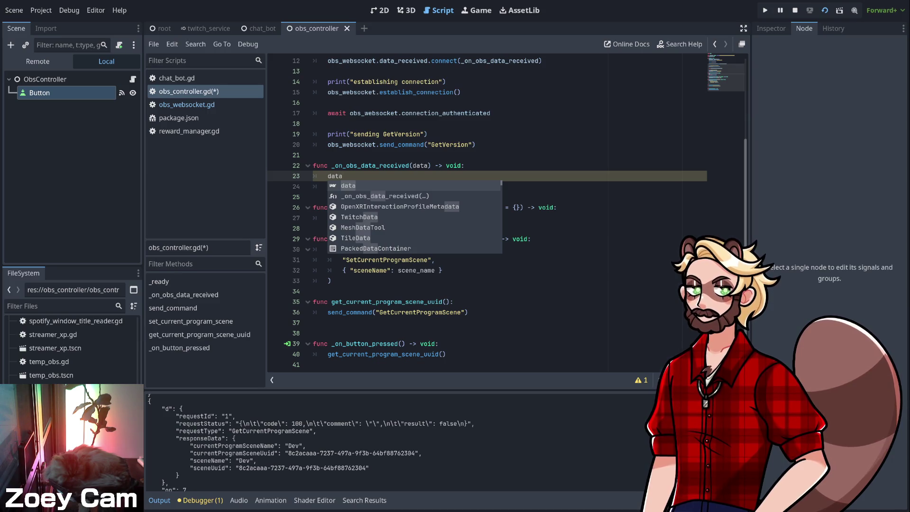
pyautogui.write('.requestId')
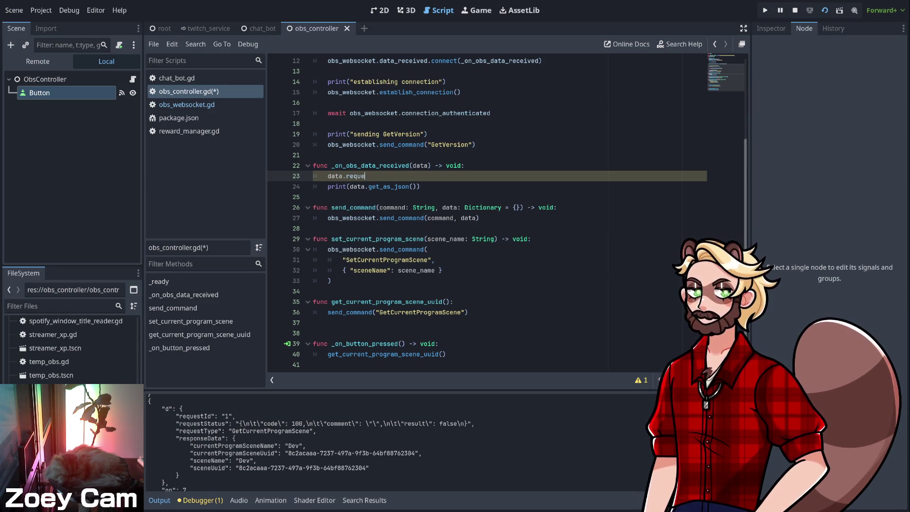
pyautogui.press('Down')
pyautogui.press('Up')
# - Follow the data parameter to the data_received signal definition in obs_websocket.gd
pyautogui.click(413, 165)
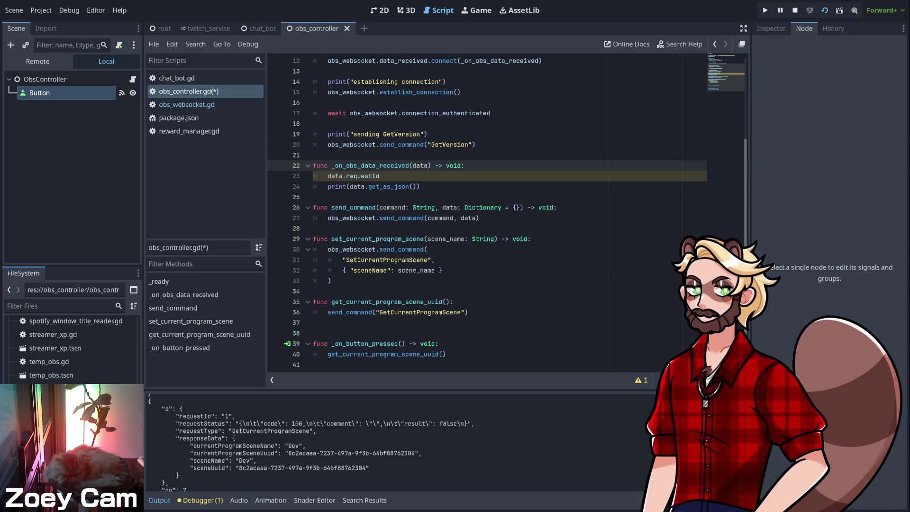
pyautogui.scroll(4, 474, 213)
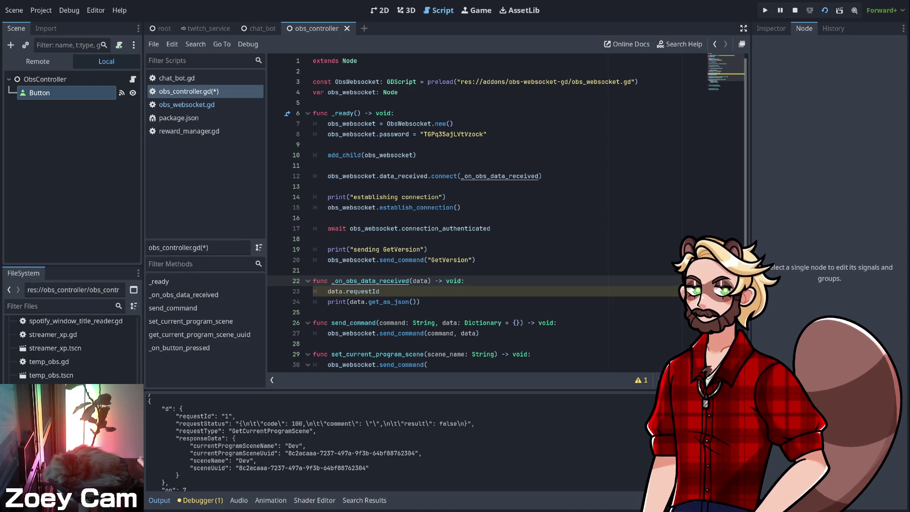
pyautogui.keyDown('ctrl'); pyautogui.click(403, 176); pyautogui.keyUp('ctrl')
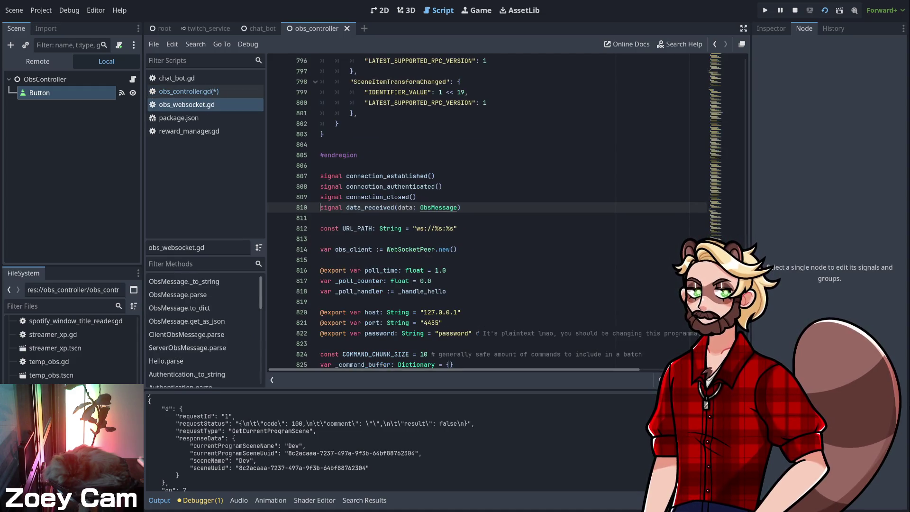
pyautogui.keyDown('ctrl'); pyautogui.click(438, 207); pyautogui.keyUp('ctrl')
pyautogui.scroll(-4, 474, 214)
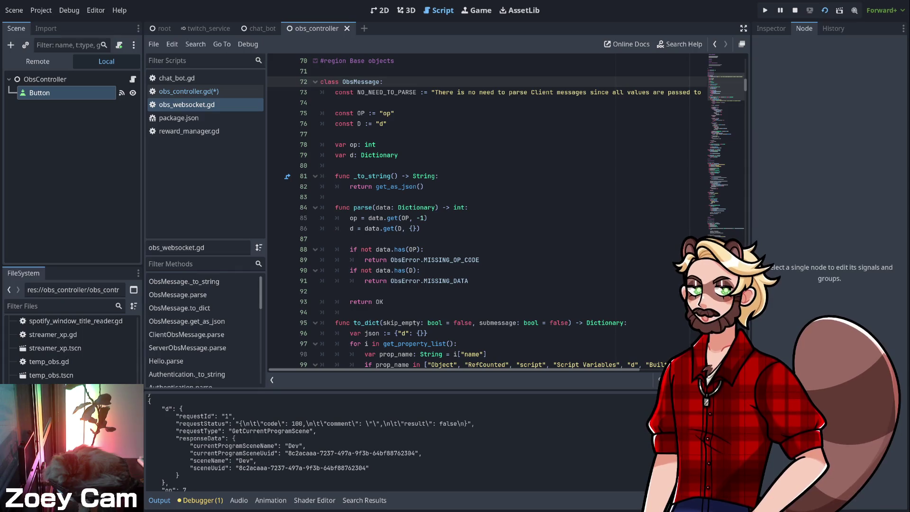
pyautogui.scroll(-13, 474, 213)
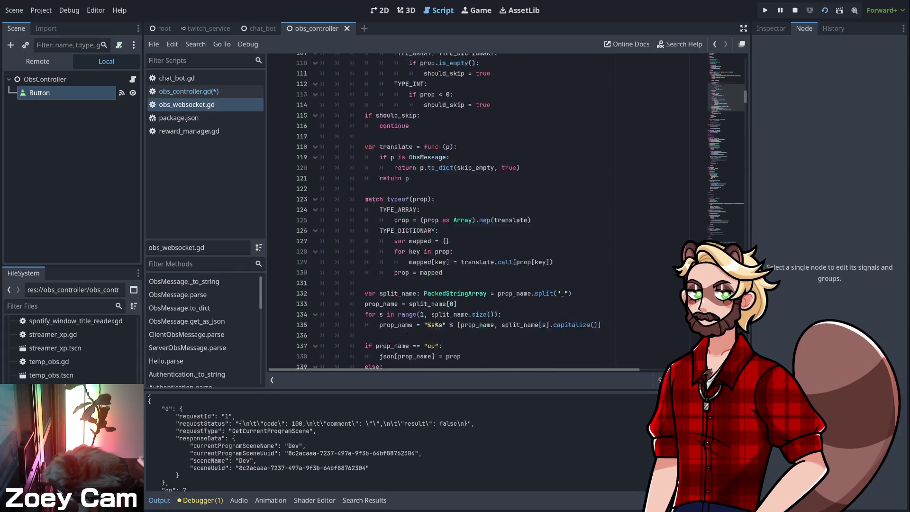
pyautogui.scroll(5, 474, 213)
pyautogui.hotkey('alt', 'Left')
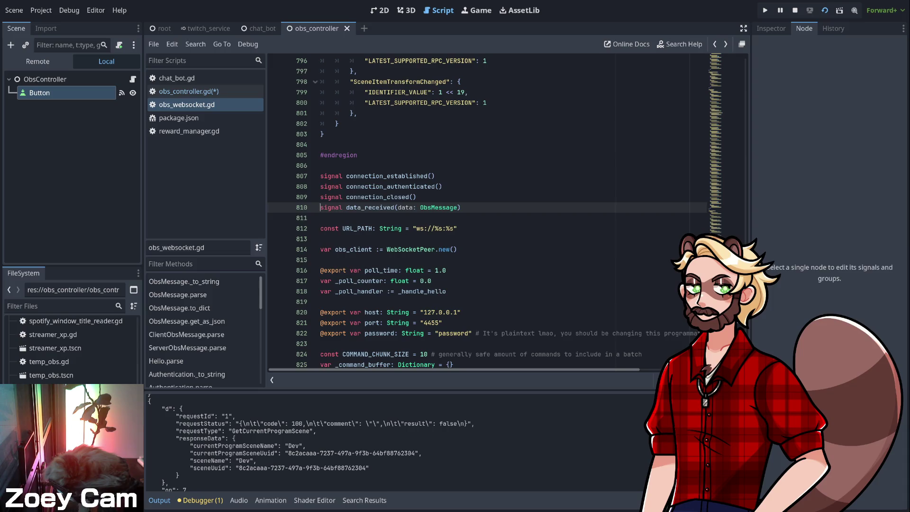
pyautogui.click(715, 44)
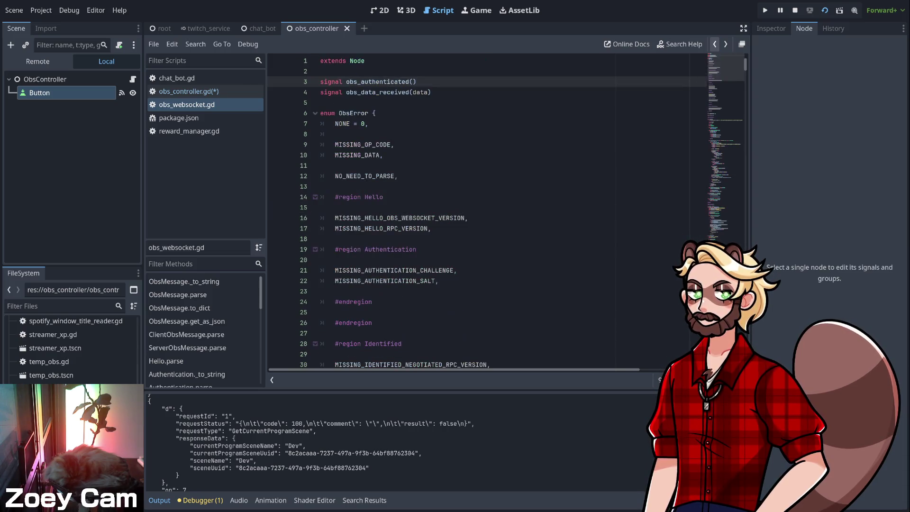
pyautogui.click(715, 44)
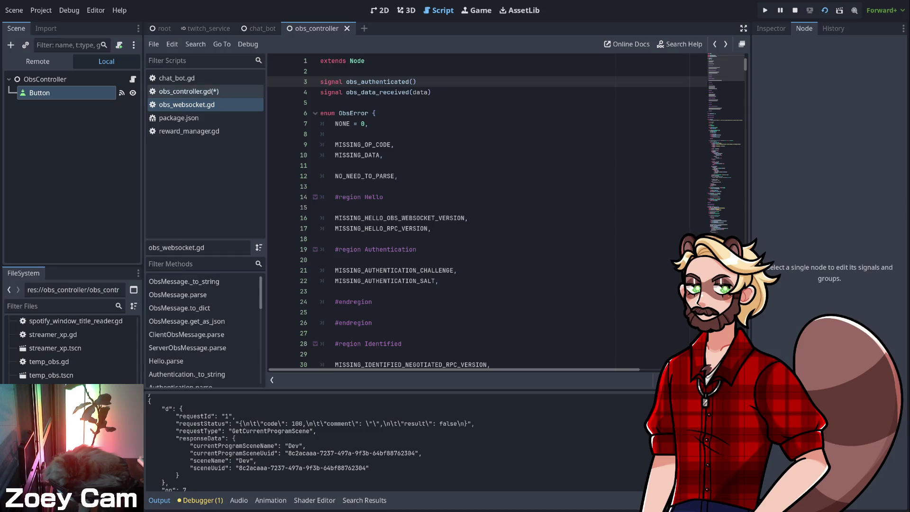
pyautogui.click(380, 291)
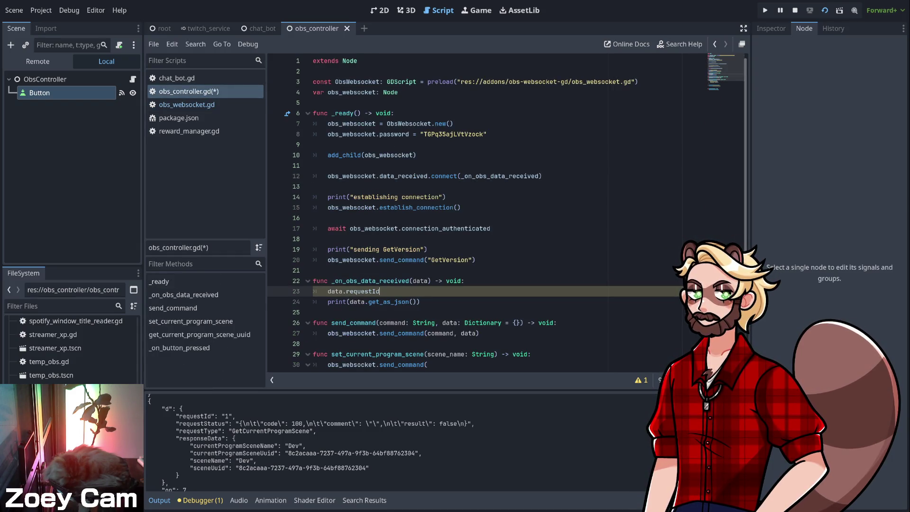
# - Change the handler line to read data.d.requestId
pyautogui.write('d.')
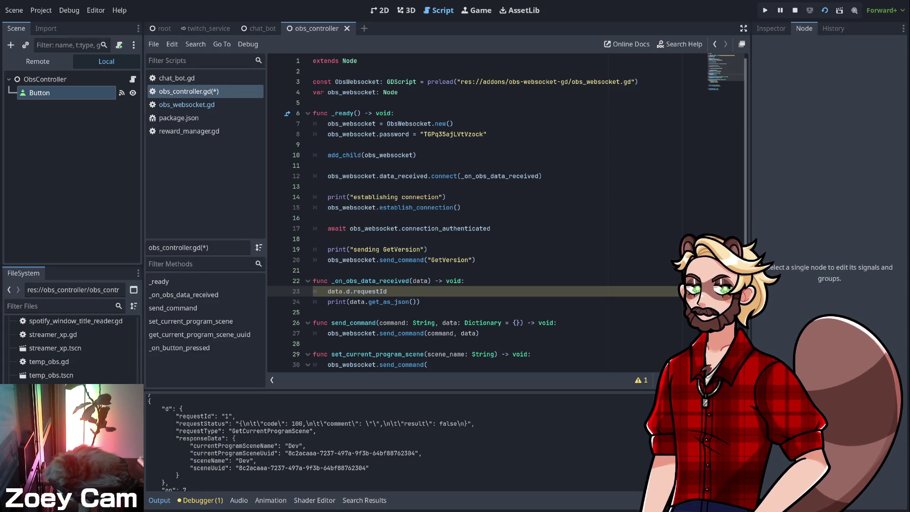
pyautogui.scroll(-2, 474, 213)
pyautogui.press('Home')
pyautogui.hotkey('shift', 'End')
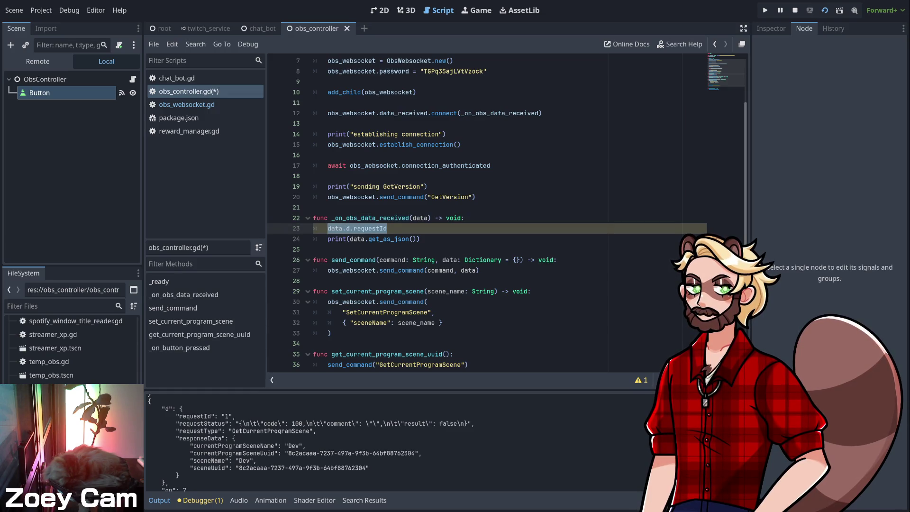
pyautogui.scroll(-2, 474, 214)
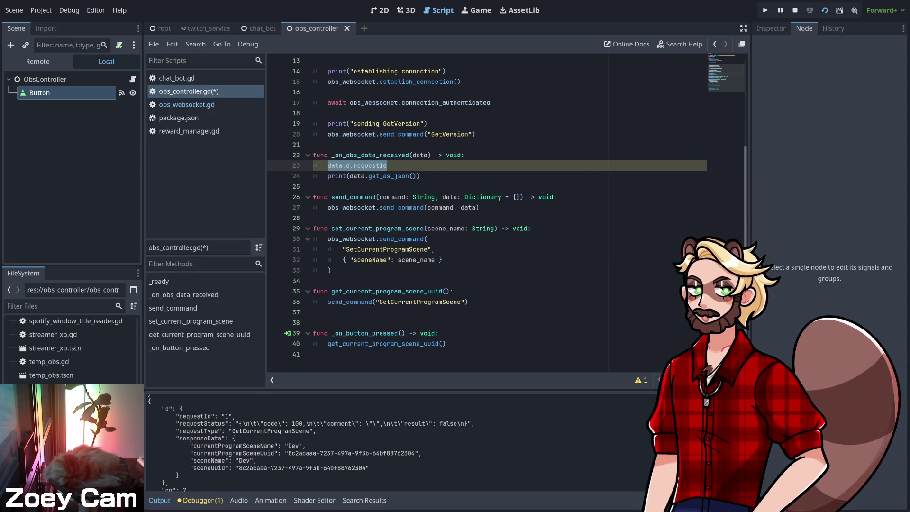
pyautogui.press('Right')
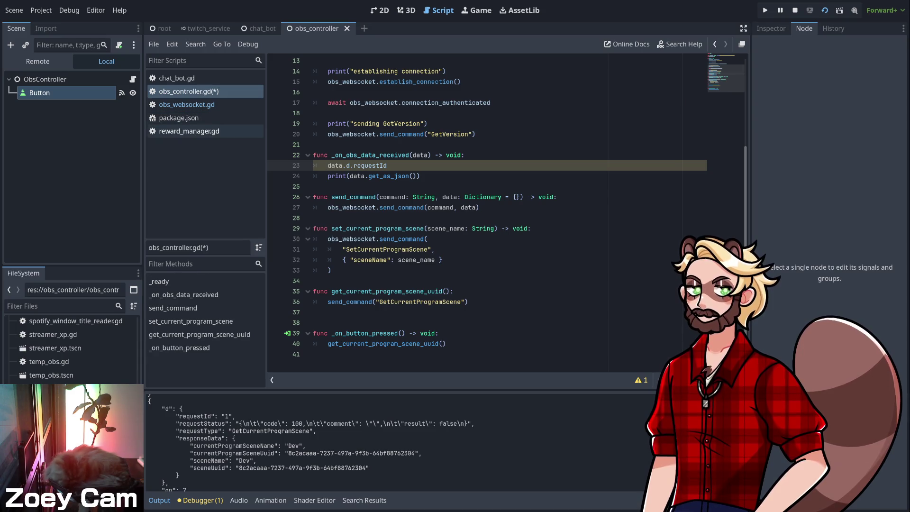
# - Open obs_websocket.gd and scroll down through its property-to-JSON conversion code
pyautogui.click(187, 104)
pyautogui.scroll(-10, 474, 214)
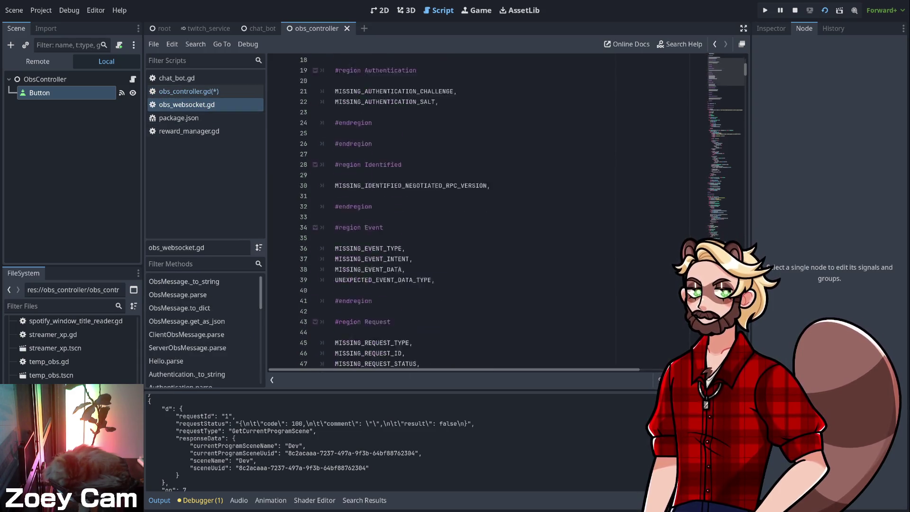
pyautogui.scroll(-5, 474, 213)
pyautogui.scroll(-14, 474, 214)
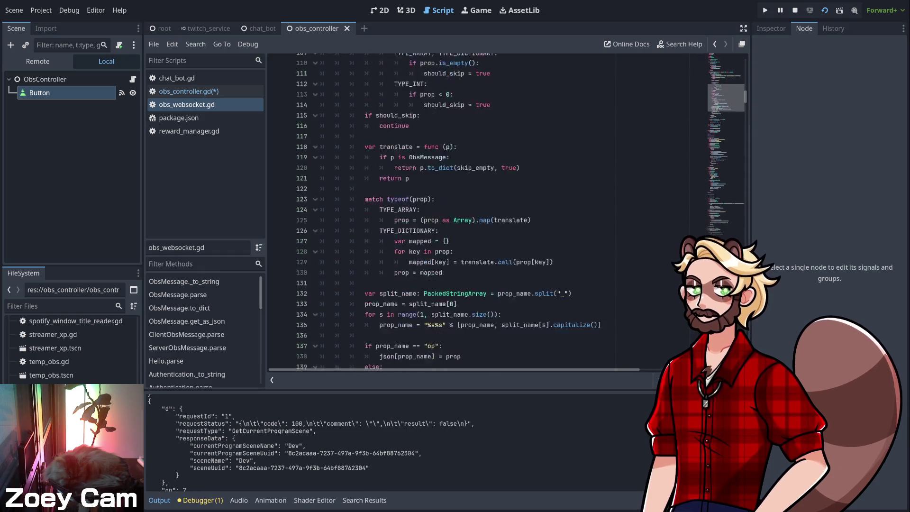
# - Scroll through obs_websocket.gd's incoming-message parsing code
pyautogui.scroll(-1, 474, 213)
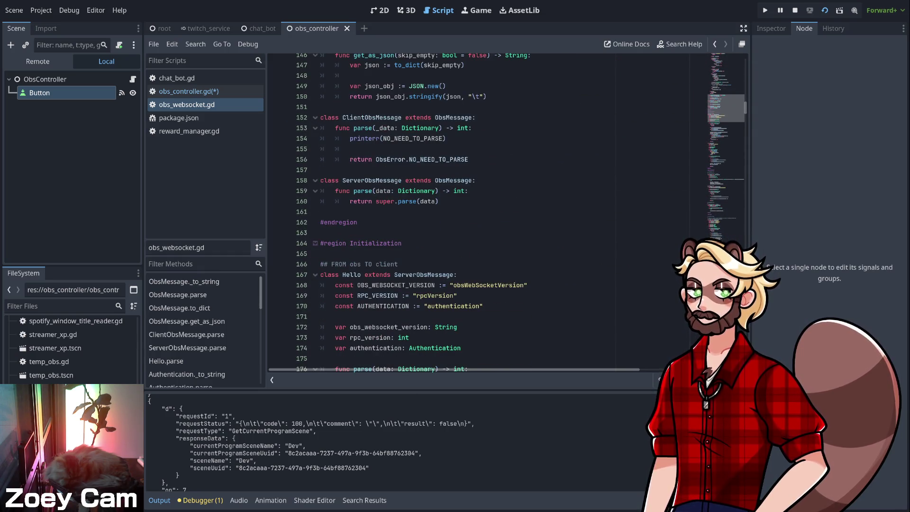
pyautogui.scroll(-14, 474, 213)
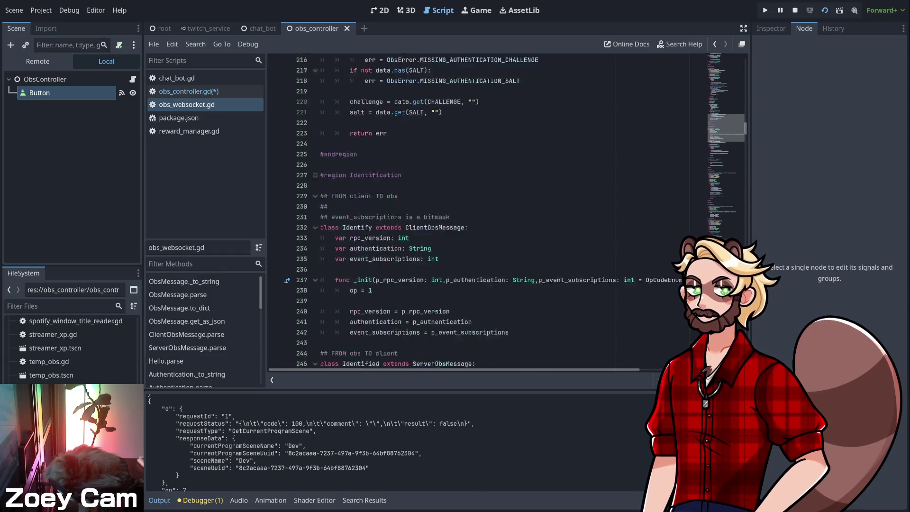
pyautogui.scroll(-2, 474, 213)
pyautogui.scroll(-9, 474, 213)
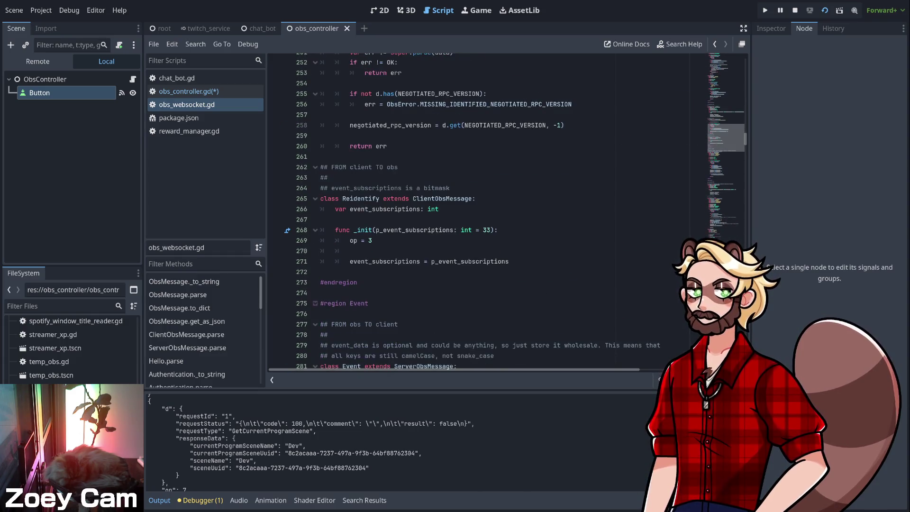
pyautogui.scroll(-10, 474, 214)
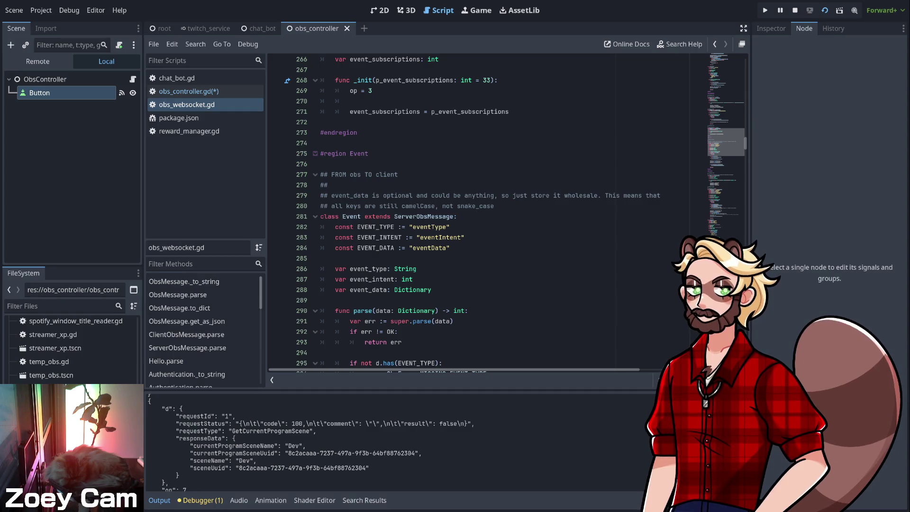
pyautogui.scroll(-10, 474, 213)
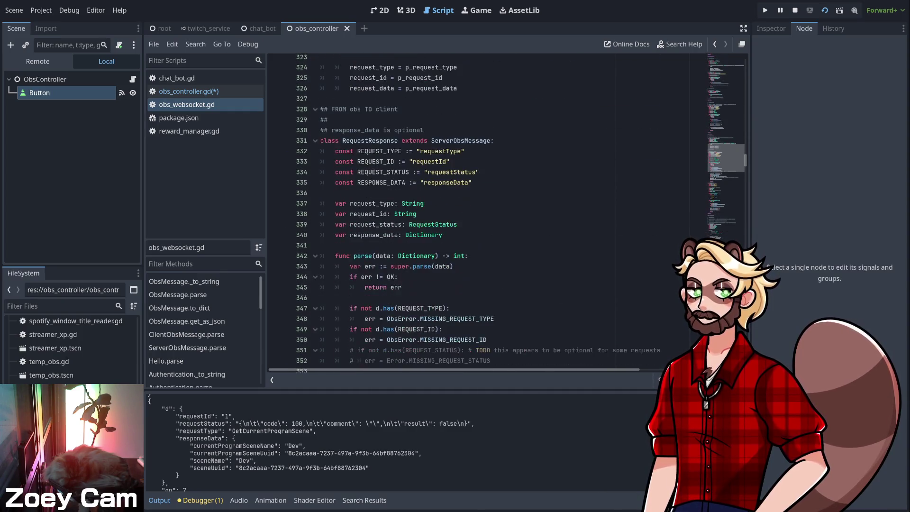
pyautogui.scroll(4, 474, 214)
pyautogui.scroll(20, 474, 214)
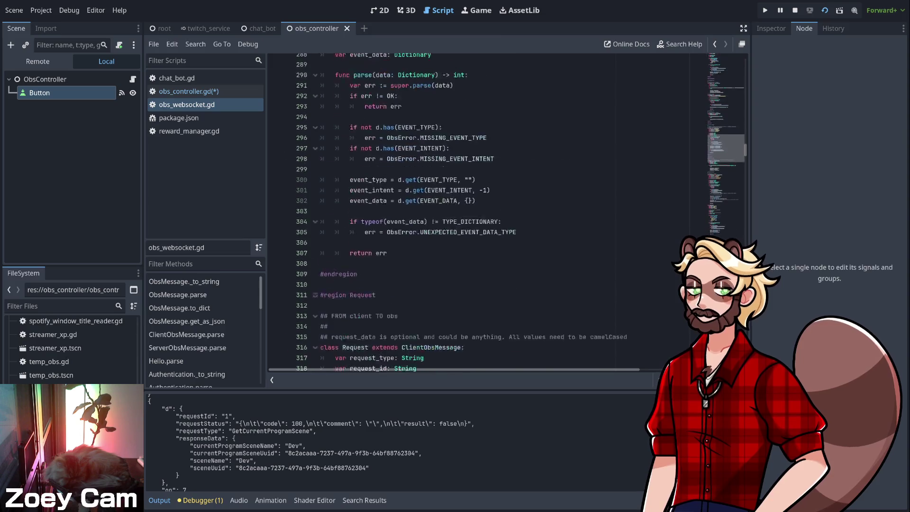
pyautogui.scroll(15, 474, 213)
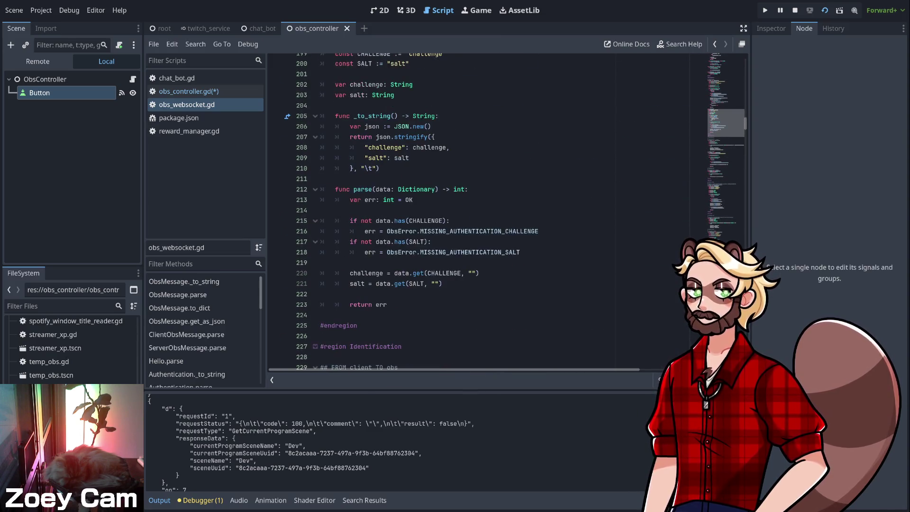
pyautogui.scroll(3, 474, 214)
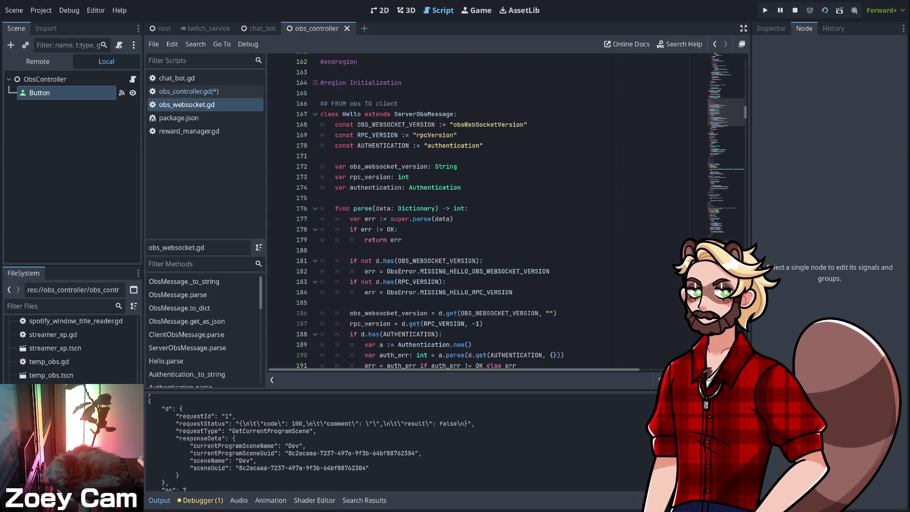
pyautogui.scroll(17, 474, 213)
pyautogui.scroll(16, 474, 213)
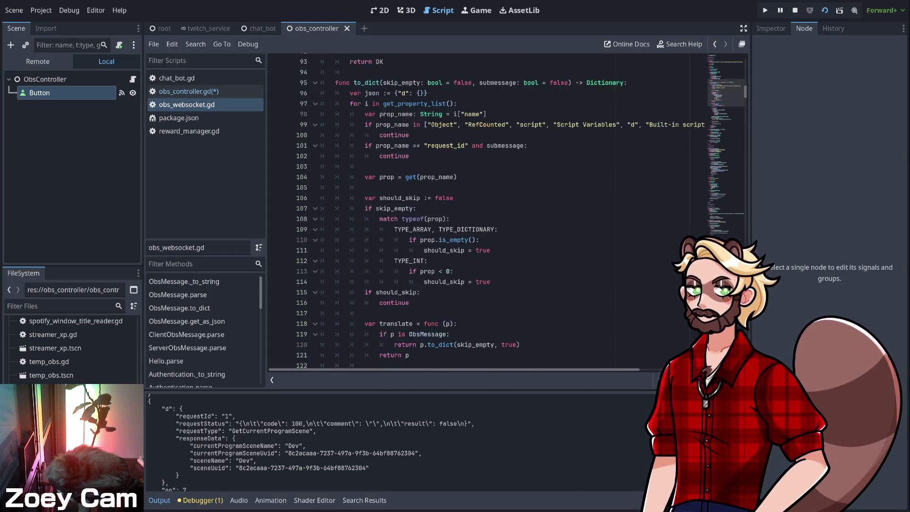
pyautogui.scroll(4, 474, 213)
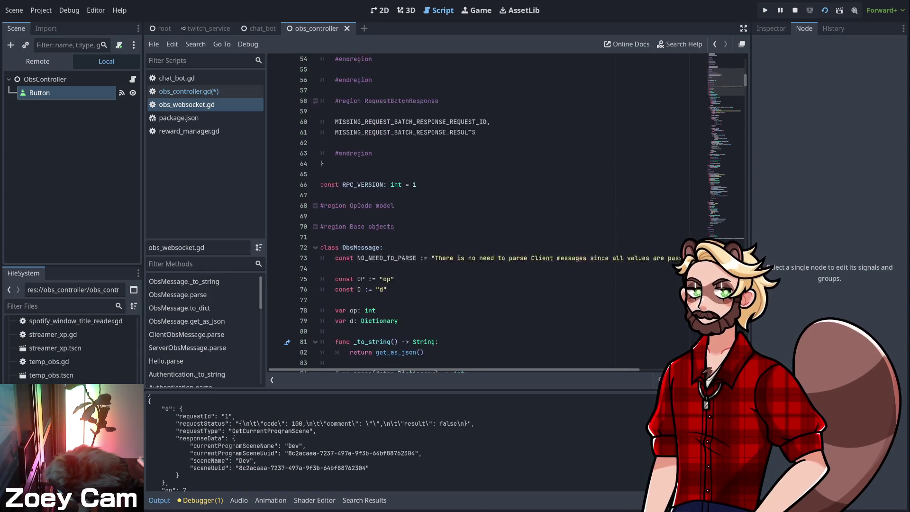
pyautogui.scroll(3, 474, 213)
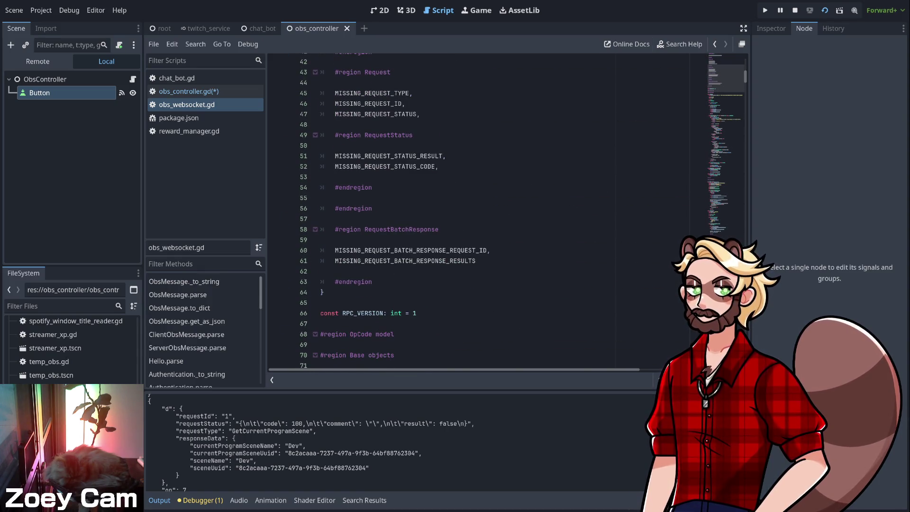
# - From obs_controller.gd, jump to send_command's definition and highlight request_id to trace its uses
pyautogui.click(189, 91)
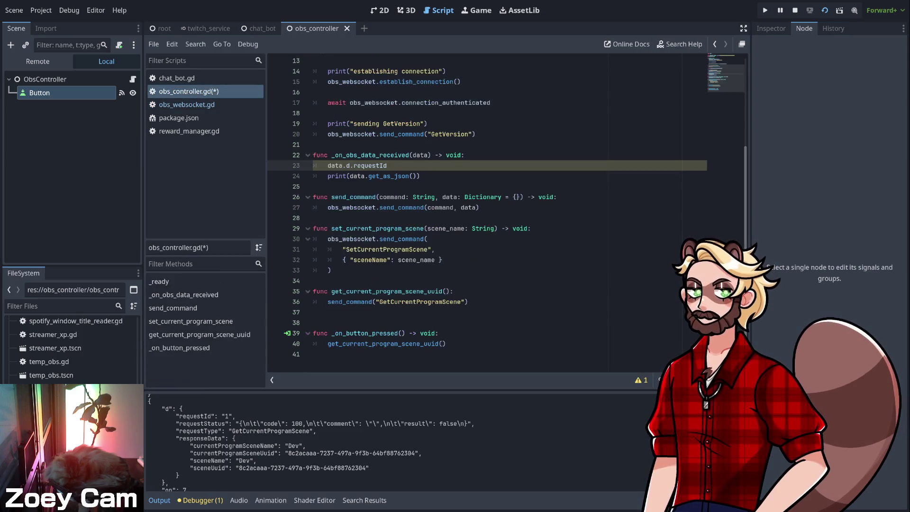
pyautogui.keyDown('ctrl'); pyautogui.click(402, 134); pyautogui.keyUp('ctrl')
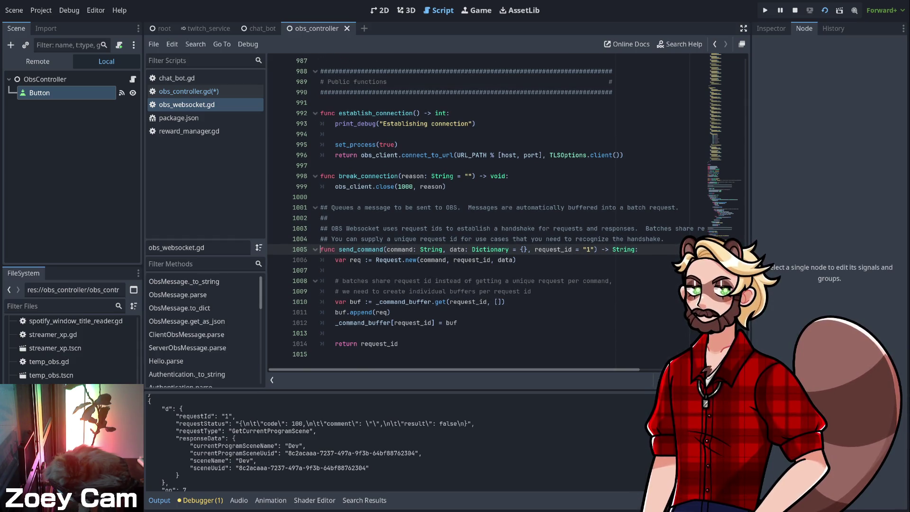
pyautogui.doubleClick(380, 344)
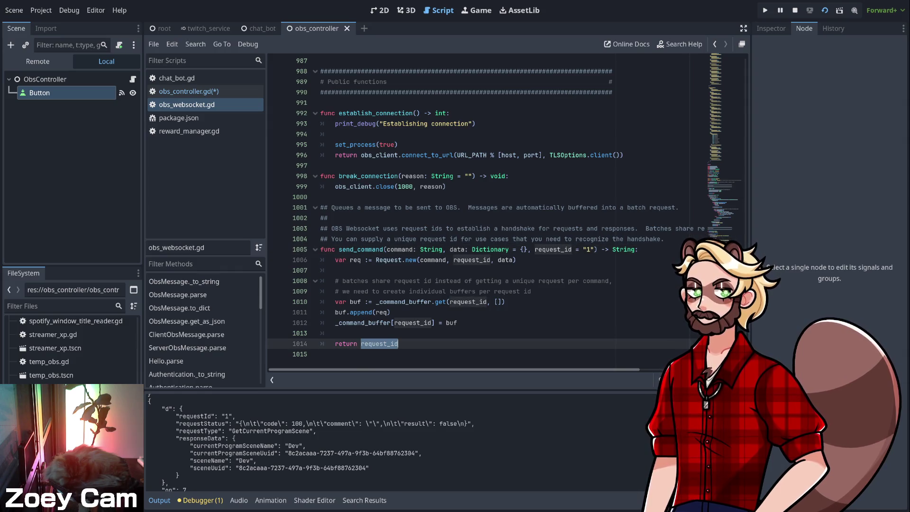
pyautogui.scroll(8, 475, 213)
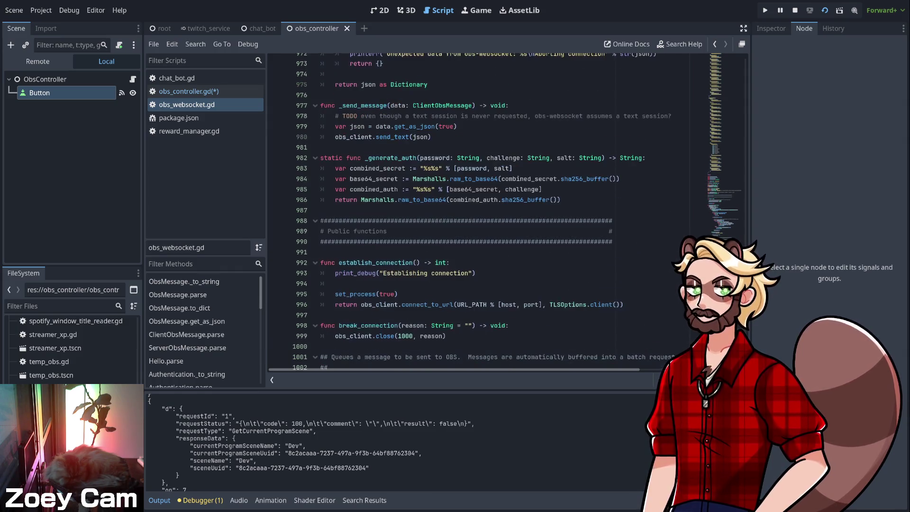
pyautogui.scroll(10, 474, 214)
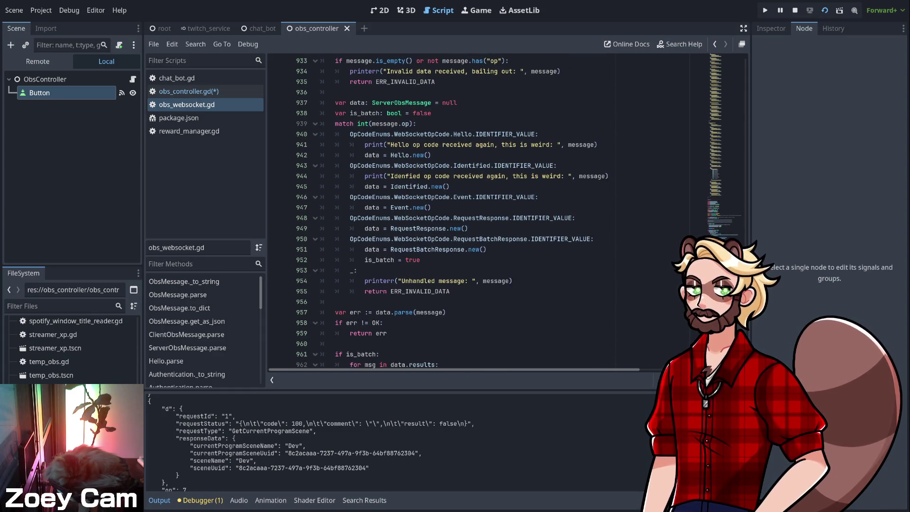
pyautogui.scroll(-18, 475, 213)
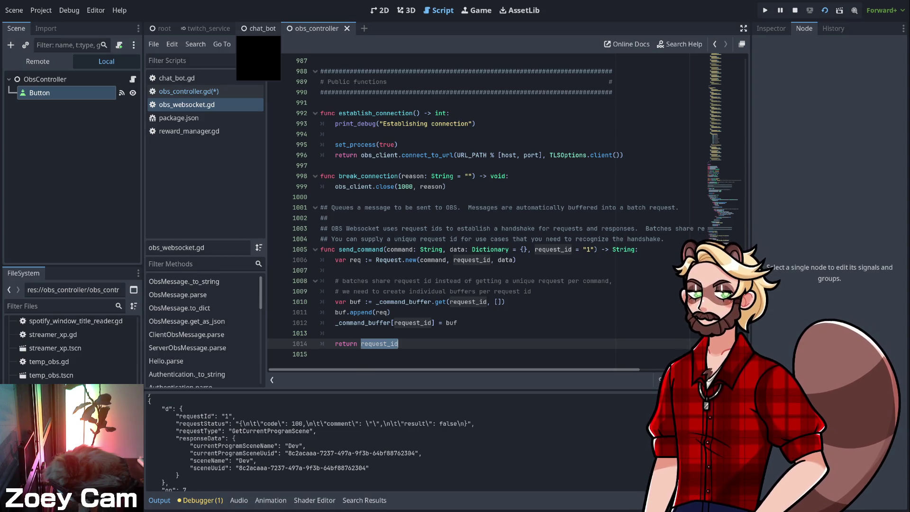
# - Delete the Button node and its _on_button_pressed function from obs_controller
pyautogui.click(188, 91)
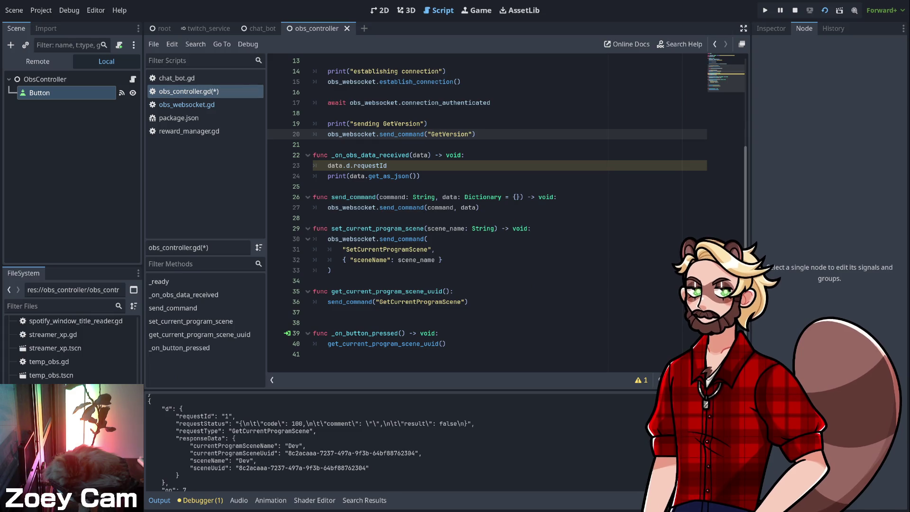
pyautogui.click(314, 322)
pyautogui.click(447, 344)
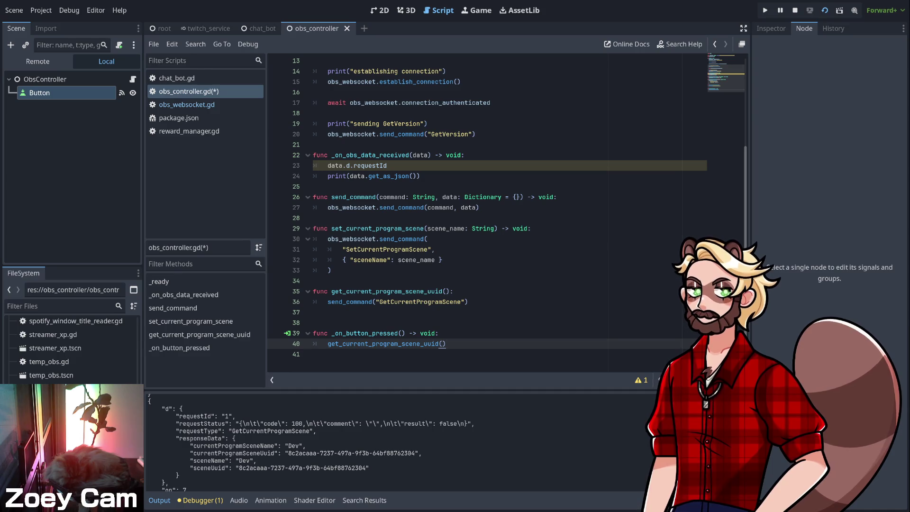
pyautogui.click(39, 92)
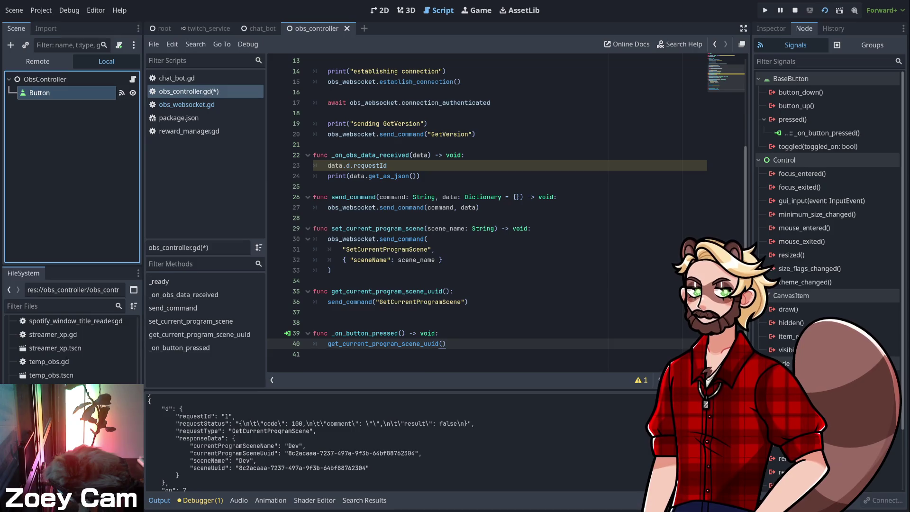
pyautogui.press('Delete')
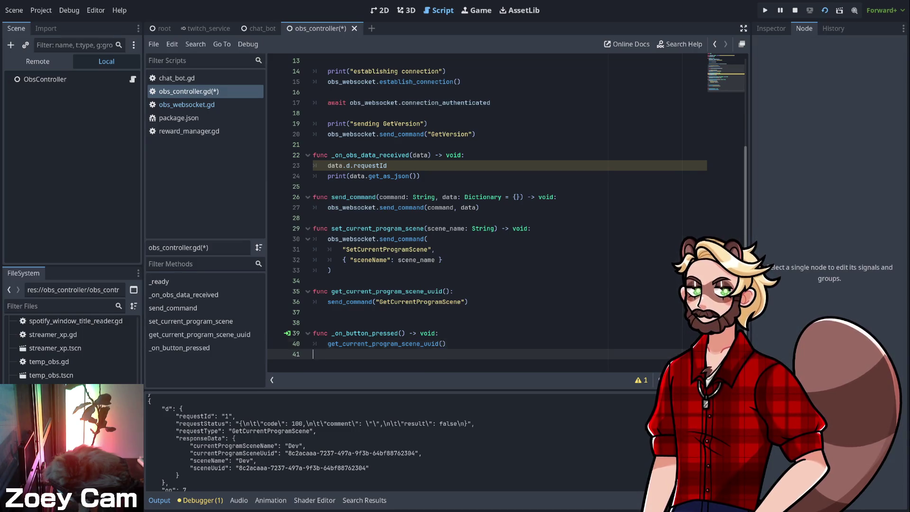
pyautogui.moveTo(450, 344); pyautogui.dragTo(313, 334)
pyautogui.press('BackSpace')
pyautogui.press('BackSpace')
pyautogui.press('BackSpace')
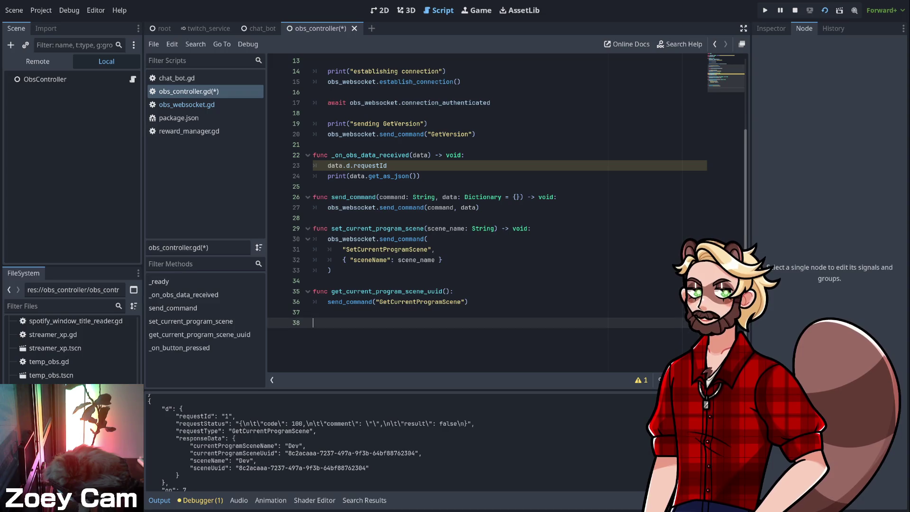
# - Remove the data.d.requestId line from the data handler and save obs_controller.gd
pyautogui.click(331, 271)
pyautogui.press('Up')
pyautogui.press('Down')
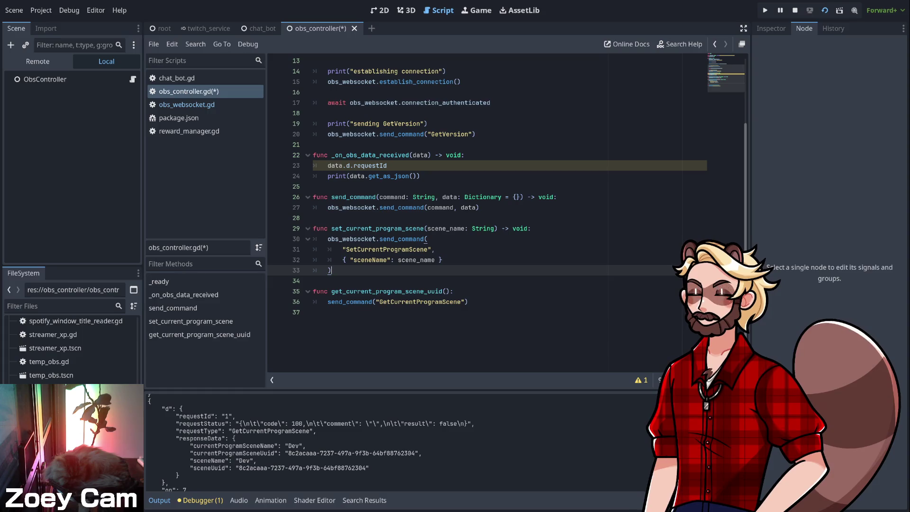
pyautogui.tripleClick(370, 165)
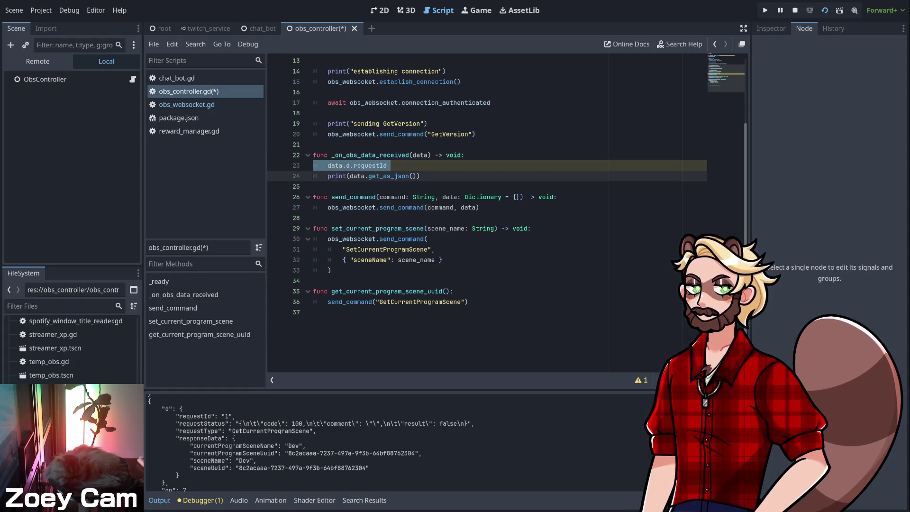
pyautogui.press('BackSpace')
pyautogui.hotkey('ctrl', 's')
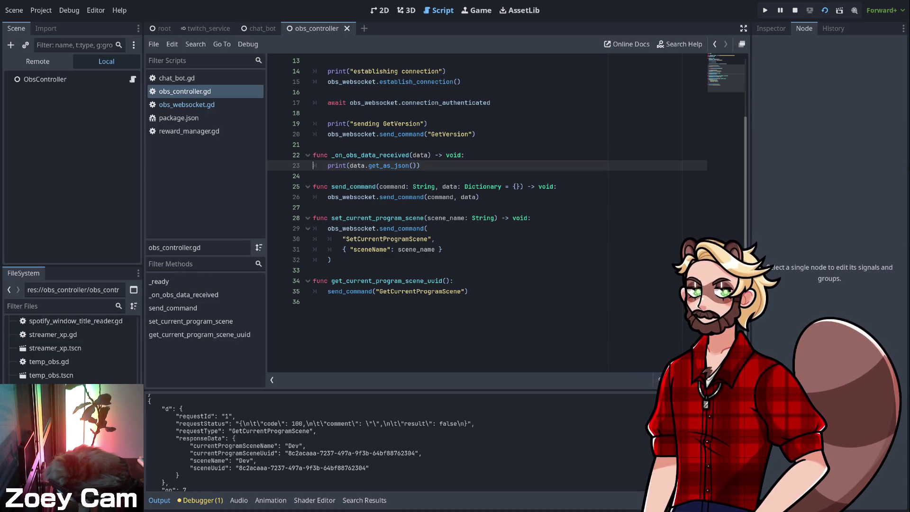
# - Open root.gd and scroll down to the _on_reward_manager_reward_redeemed handler
pyautogui.scroll(3, 71, 351)
pyautogui.scroll(3, 71, 351)
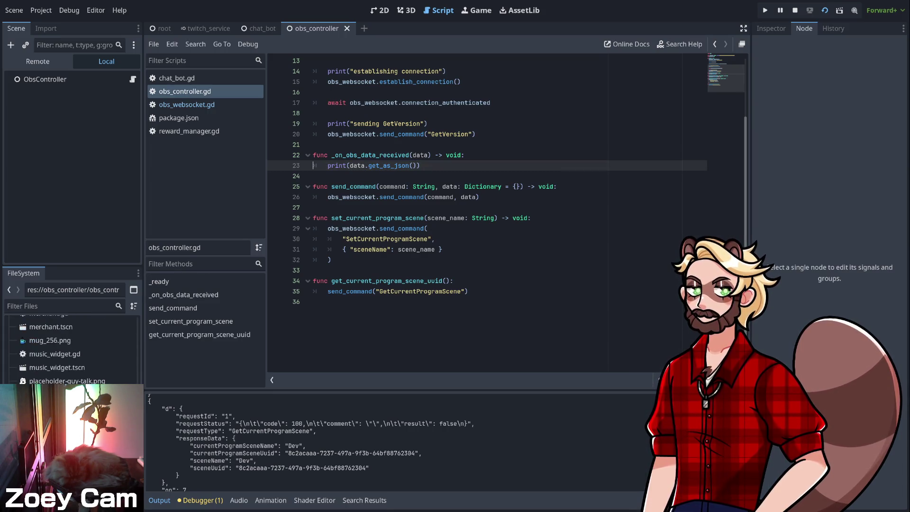
pyautogui.doubleClick(47, 422)
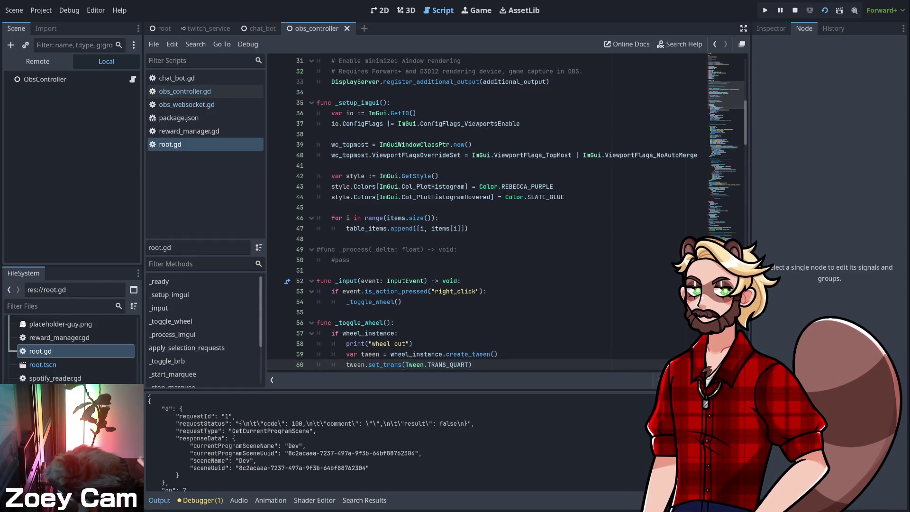
pyautogui.scroll(-15, 474, 214)
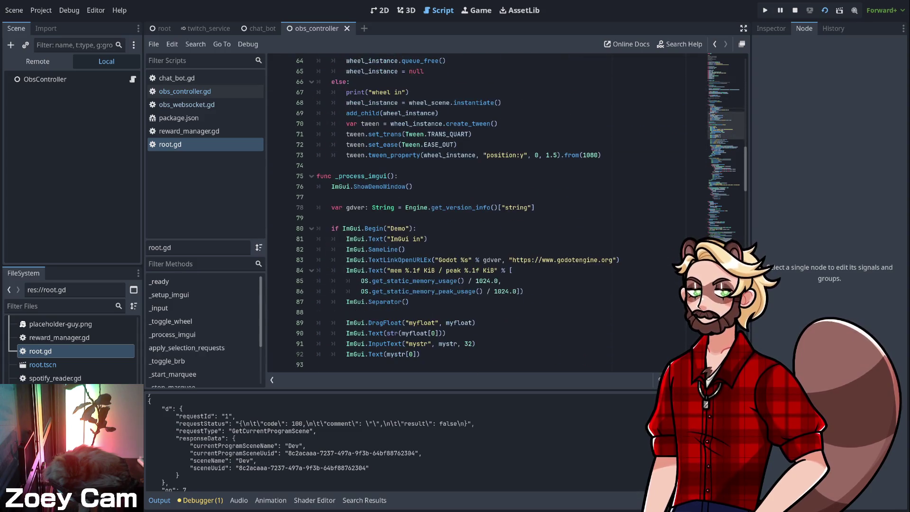
pyautogui.scroll(-20, 474, 213)
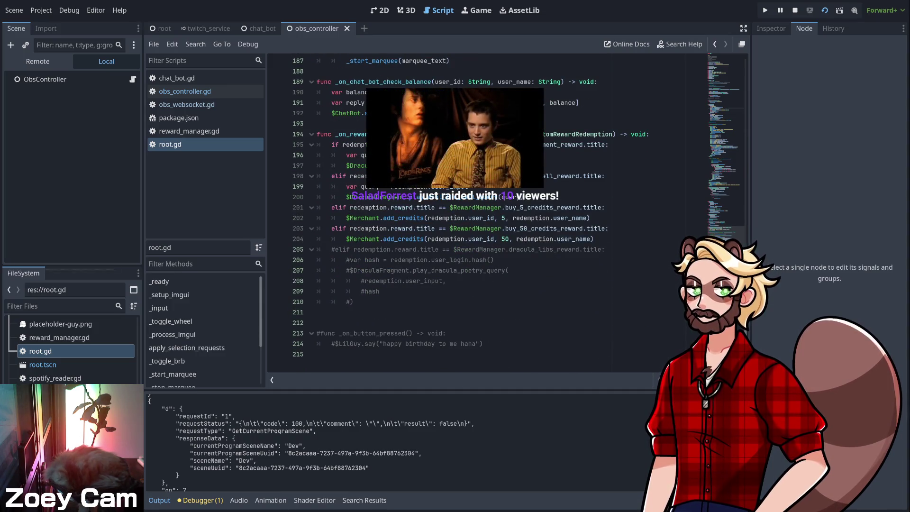
# - Place the cursor after the last credits branch in root.gd, then switch to the YouTube video
pyautogui.click(594, 239)
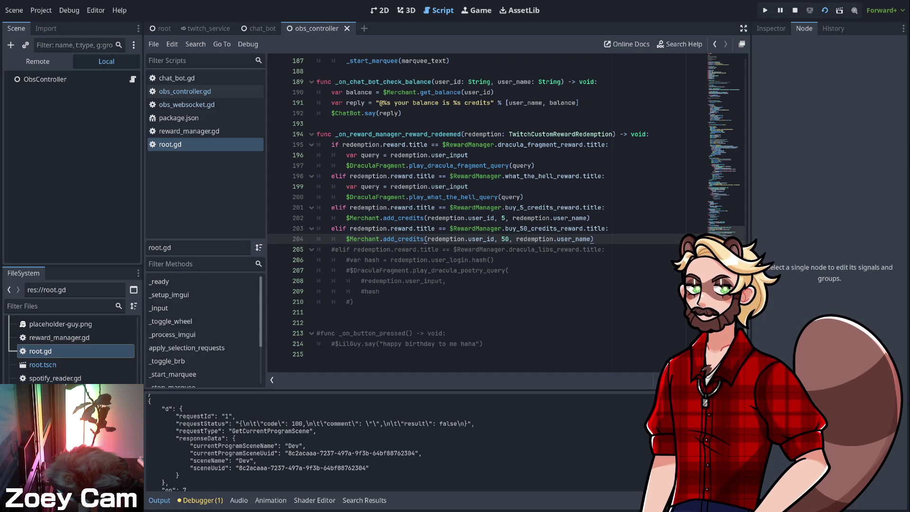
pyautogui.hotkey('alt', 'Tab')
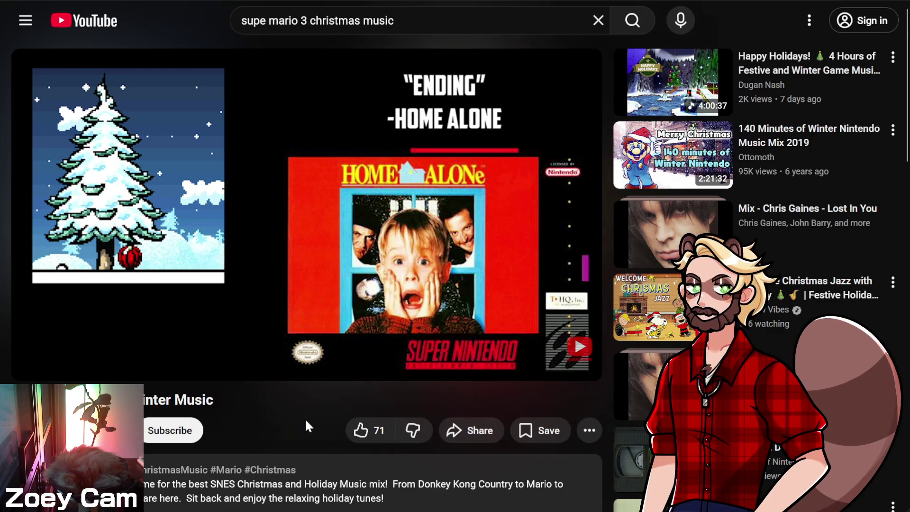
# - Go back to the YouTube search results and play 'A Super Mario World Holiday - Full Album'
pyautogui.scroll(-3, 305, 414)
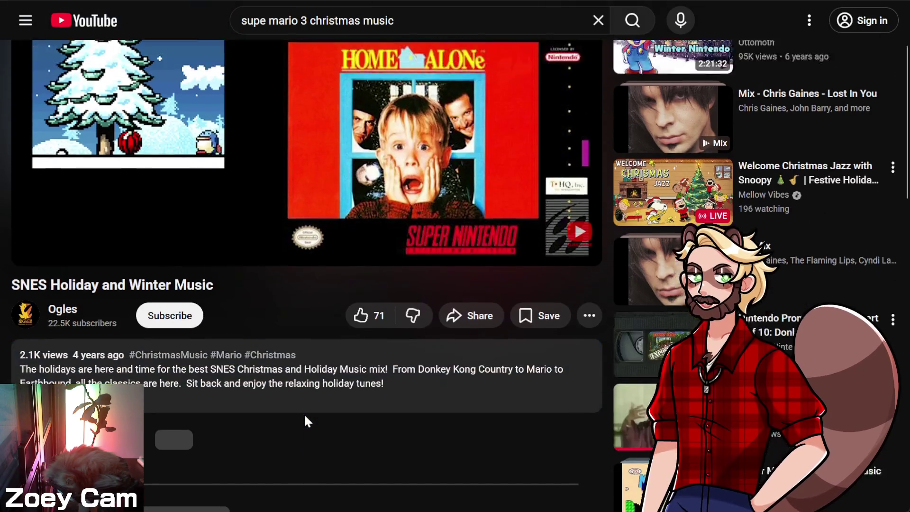
pyautogui.scroll(3, 331, 408)
pyautogui.scroll(-6, 346, 408)
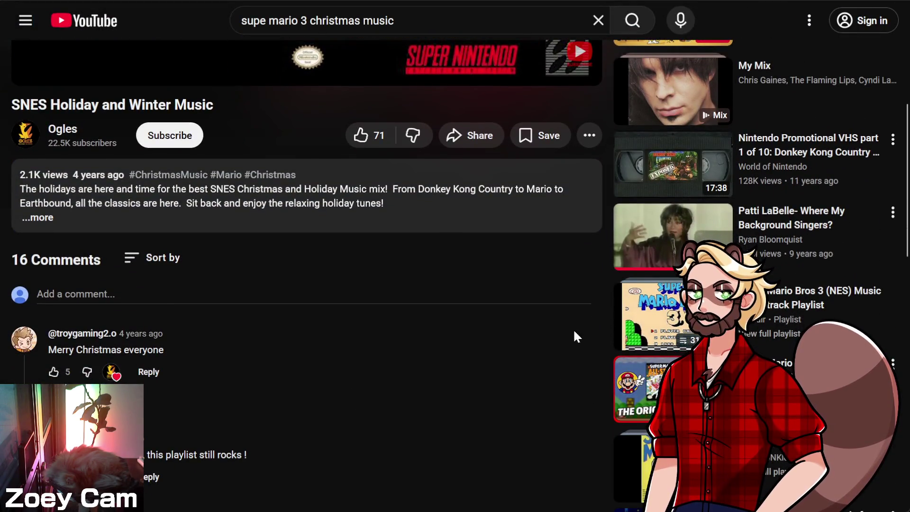
pyautogui.scroll(6, 343, 300)
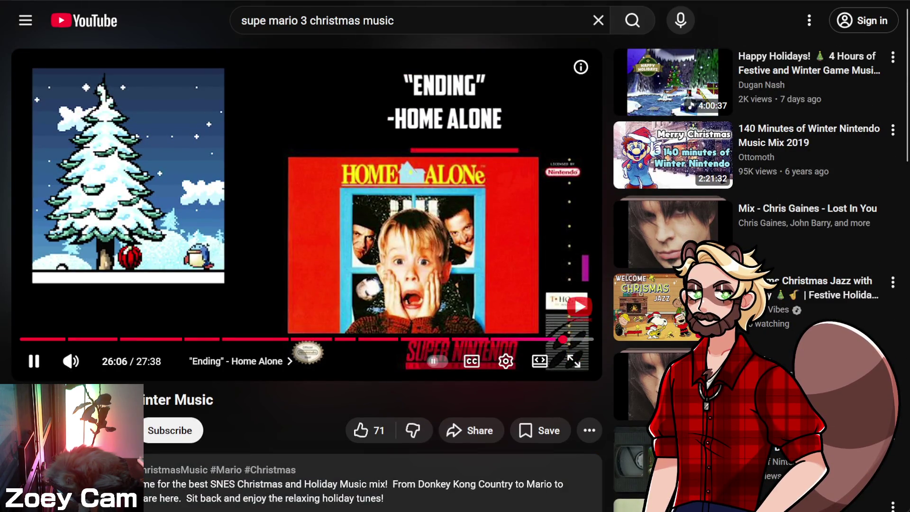
pyautogui.hotkey('alt', 'Left')
pyautogui.scroll(-5, 347, 254)
pyautogui.scroll(9, 506, 261)
pyautogui.scroll(-15, 506, 260)
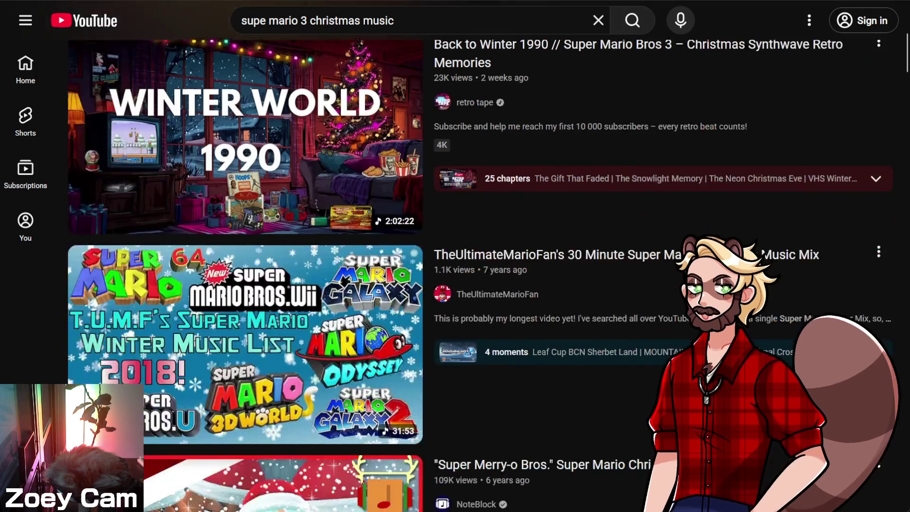
pyautogui.scroll(-13, 591, 285)
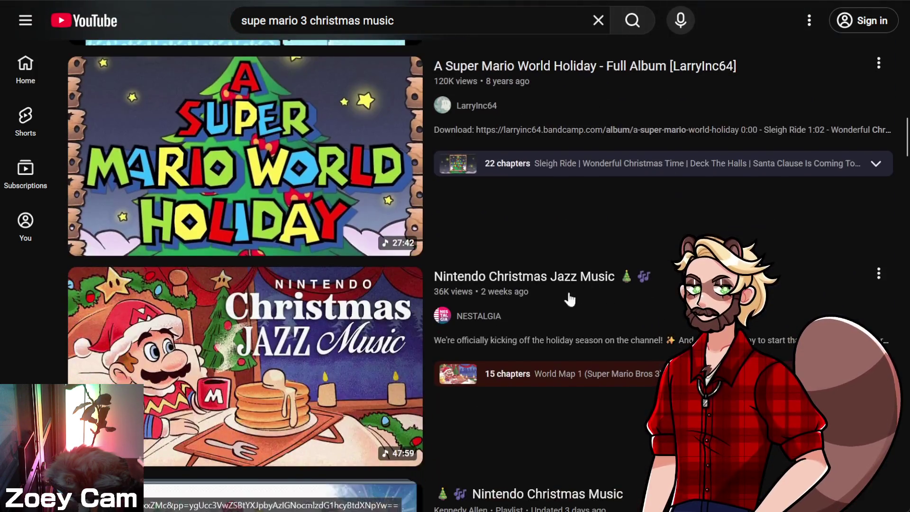
pyautogui.click(246, 130)
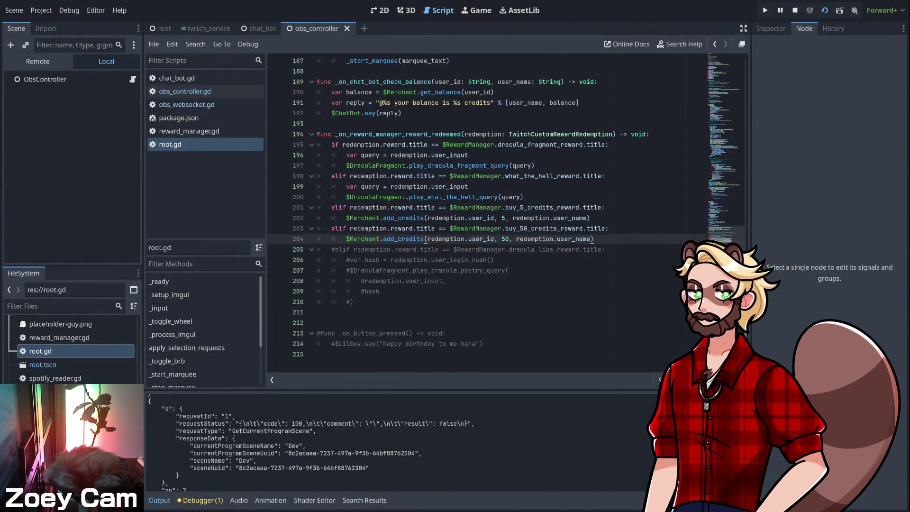
# - Put the cursor on empty line 211 below root.gd's handler, then open reward_manager.gd
pyautogui.click(317, 312)
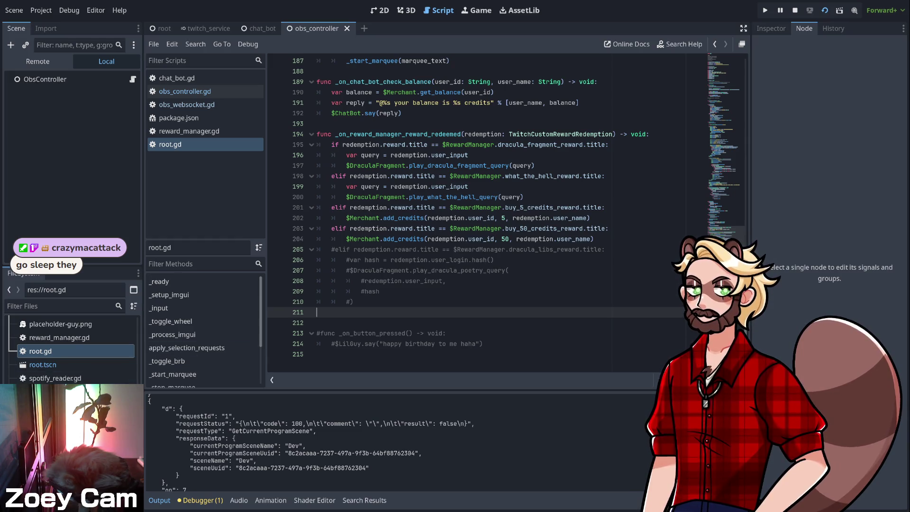
pyautogui.scroll(3, 71, 356)
pyautogui.scroll(1, 72, 351)
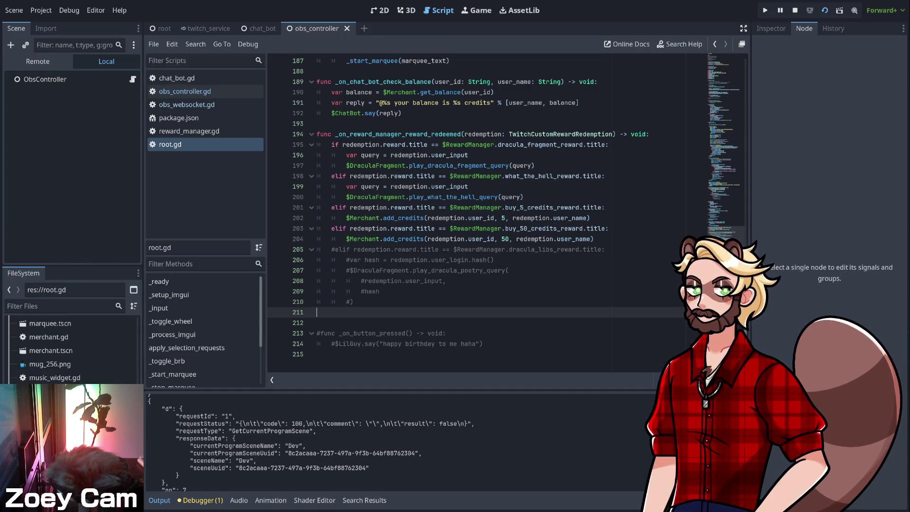
pyautogui.click(189, 131)
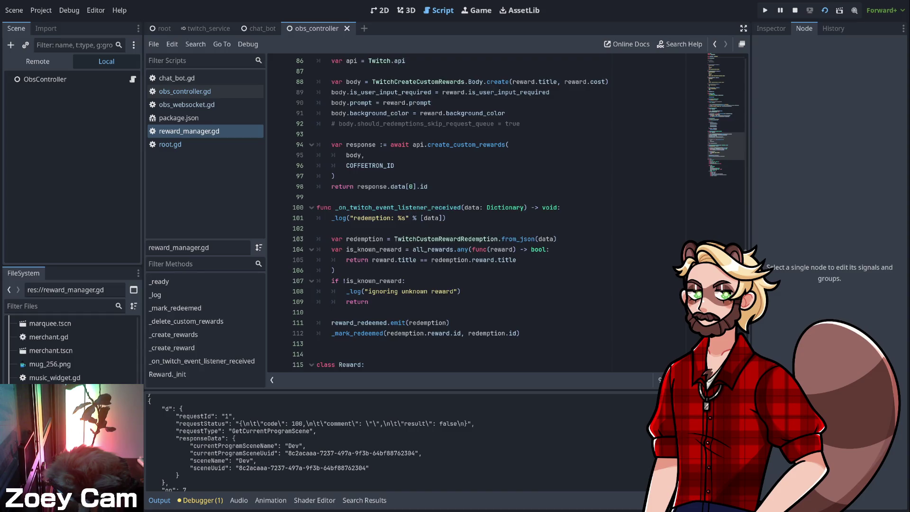
# - After the 50-credits reward, add var full_screen_zoey = Reward.new("Full screen Zoey for 5 seconds", 1)
pyautogui.scroll(15, 475, 214)
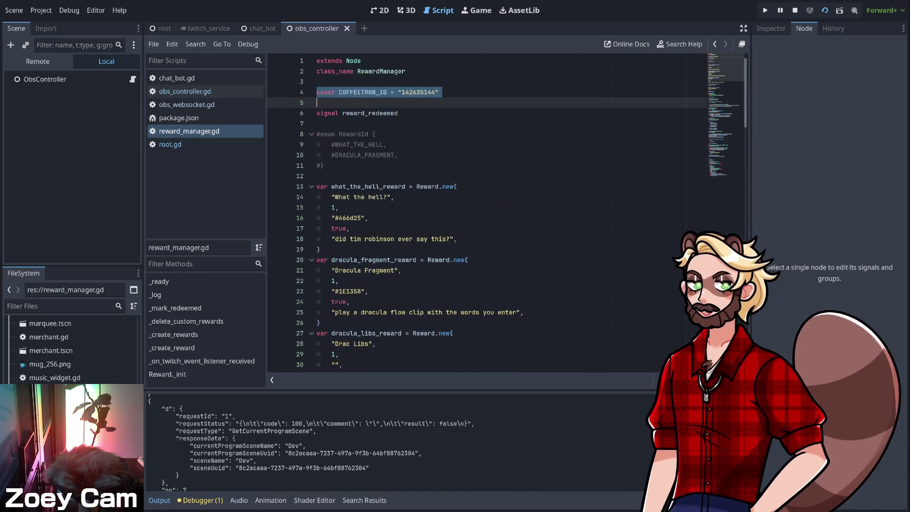
pyautogui.scroll(-7, 474, 213)
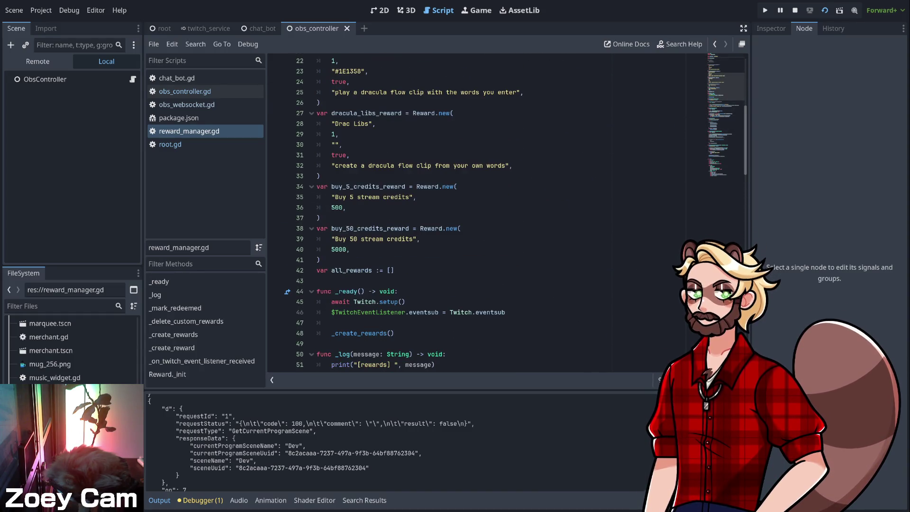
pyautogui.click(319, 260)
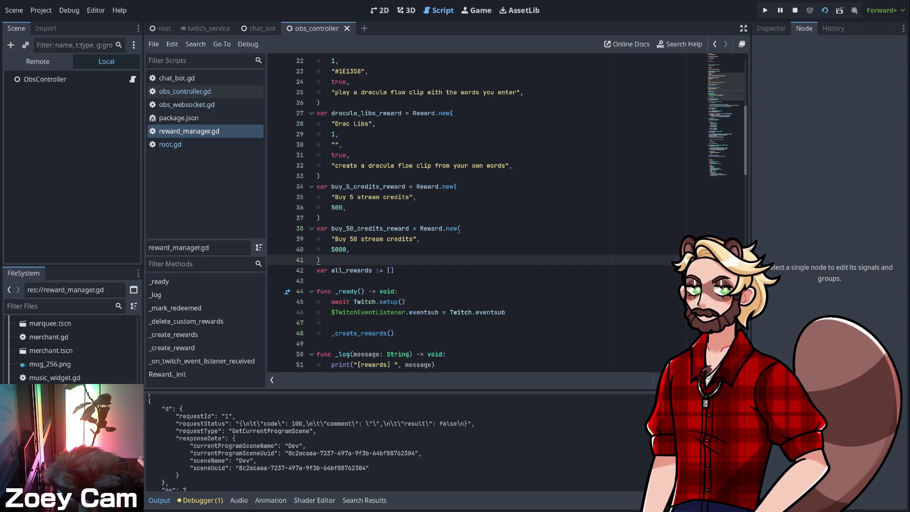
pyautogui.press('Return')
pyautogui.write('var full_screen_zoey = Reward.new(')
pyautogui.press('Escape')
pyautogui.write('"Full screen Zoey for ')
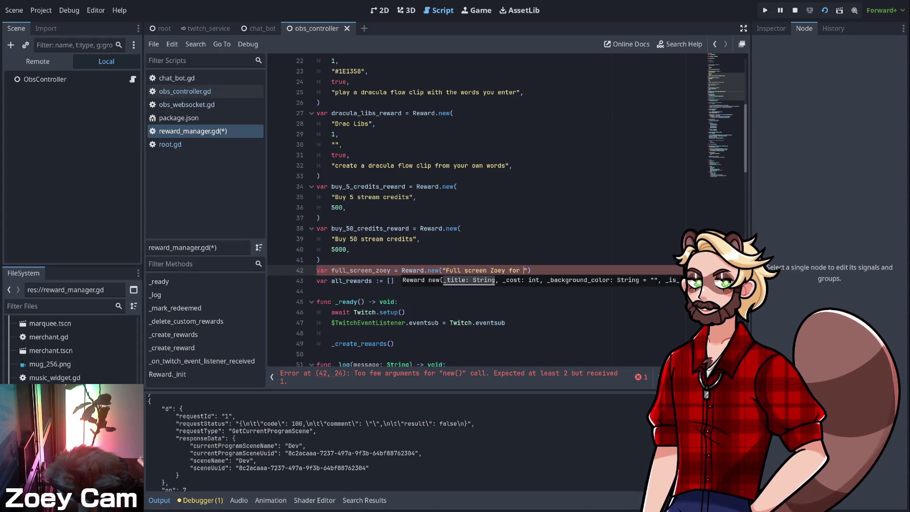
pyautogui.write('5')
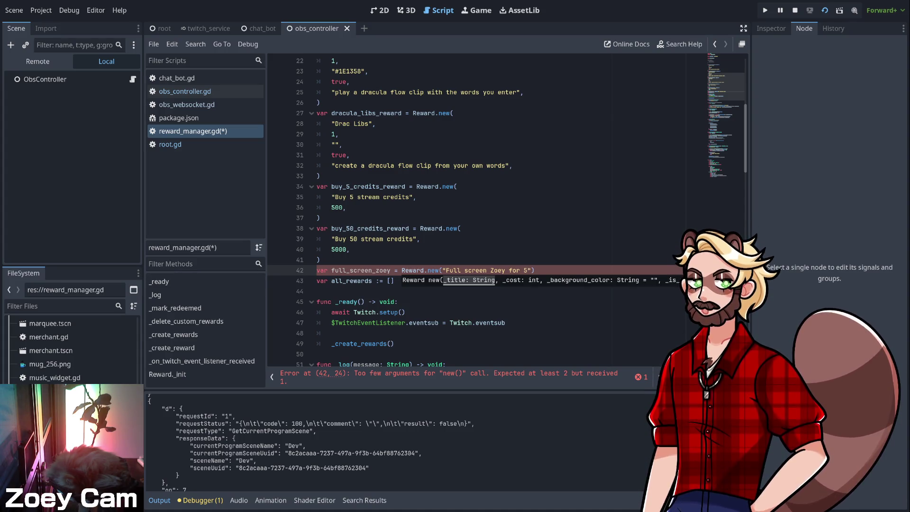
pyautogui.write(' seconds", ')
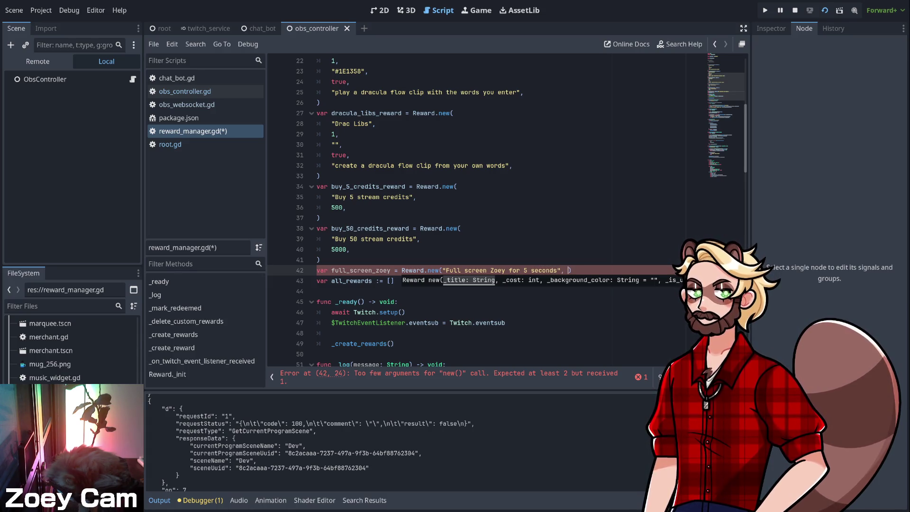
pyautogui.write('1,')
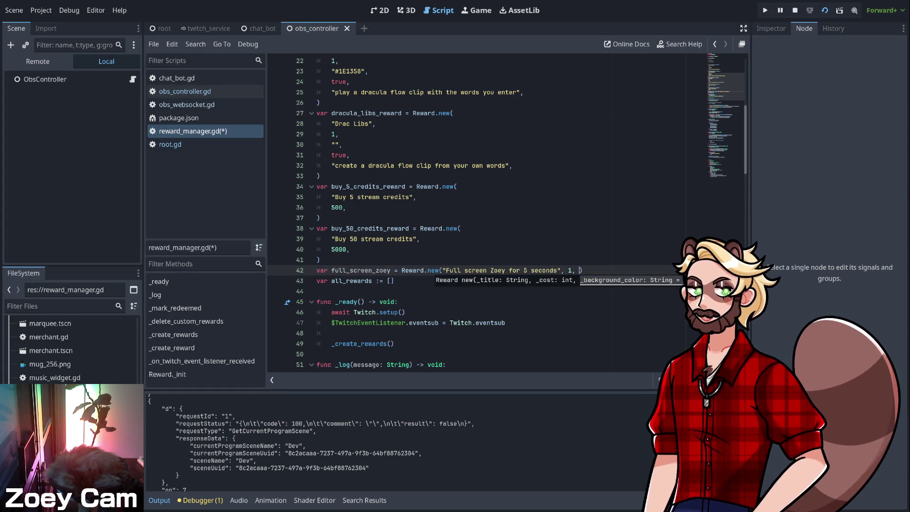
pyautogui.press('BackSpace')
pyautogui.press('BackSpace')
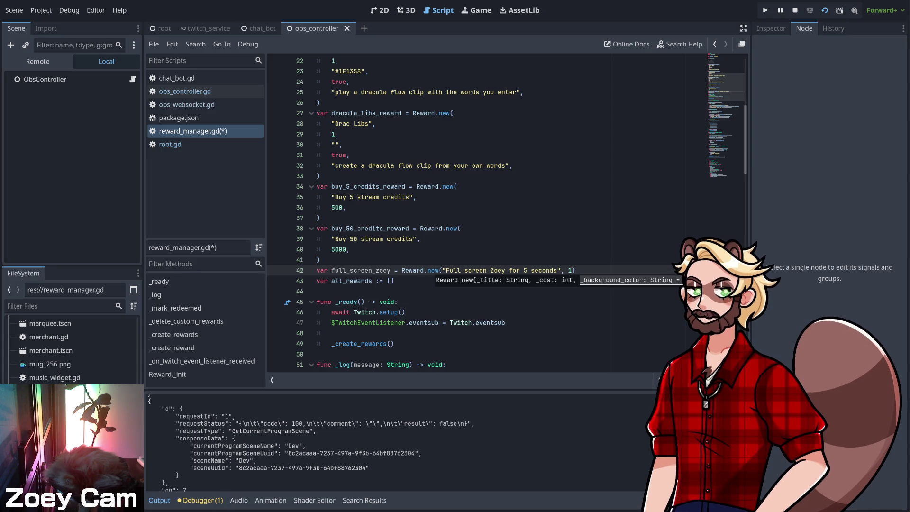
pyautogui.click(576, 271)
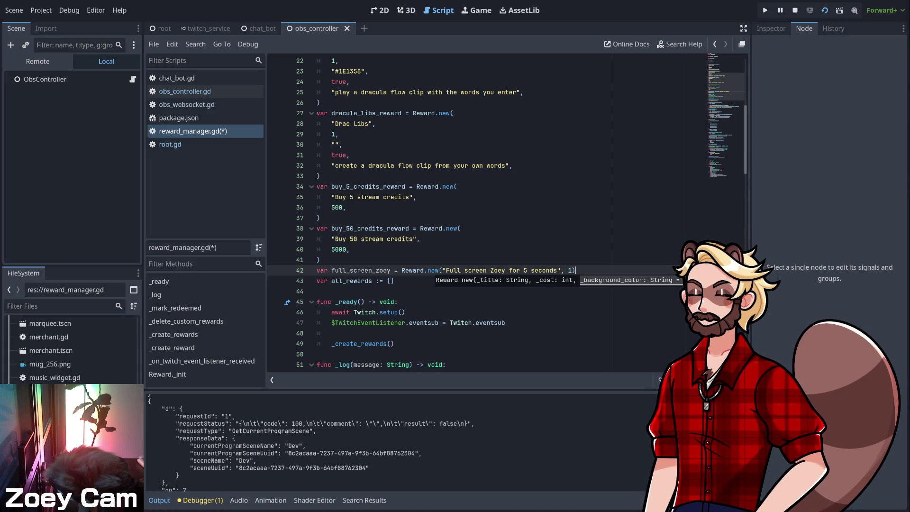
pyautogui.click(316, 281)
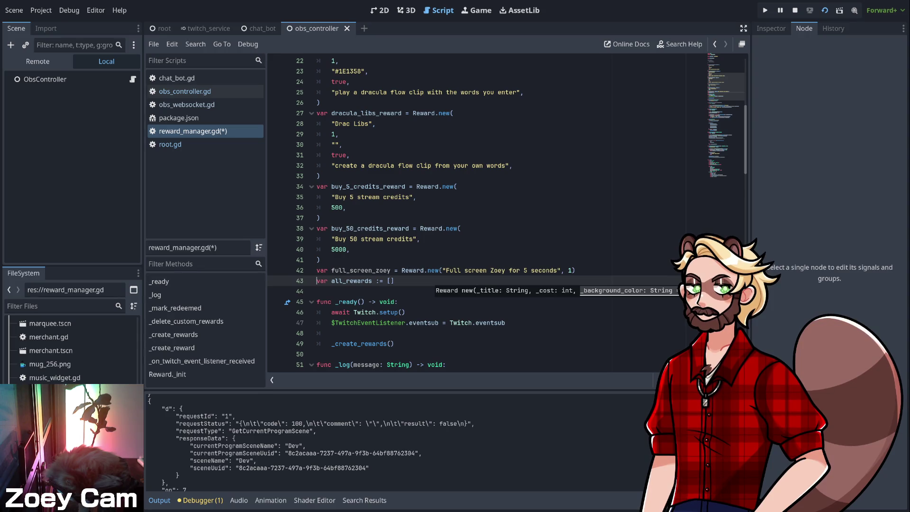
pyautogui.click(317, 291)
# - Rename the new reward variable from full_screen_zoey to full_screen_zoey_reward
pyautogui.scroll(-2, 475, 213)
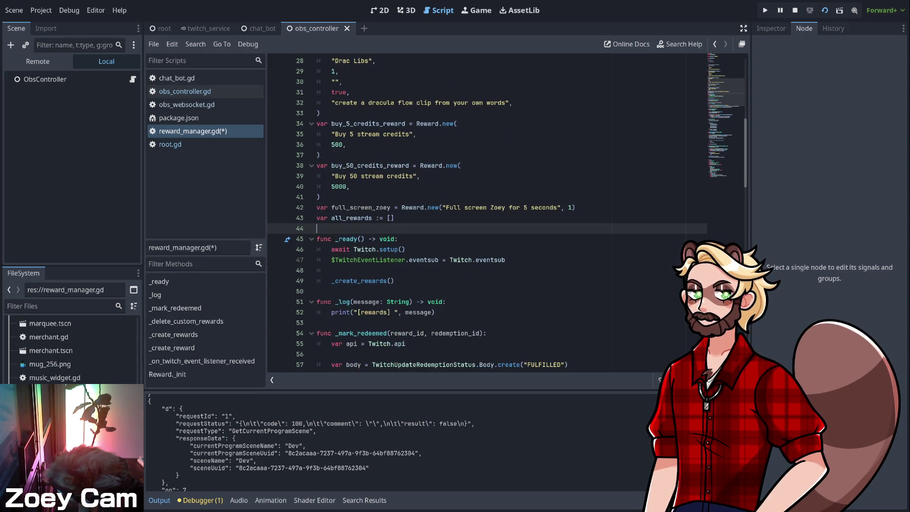
pyautogui.scroll(-3, 474, 214)
pyautogui.scroll(-3, 474, 213)
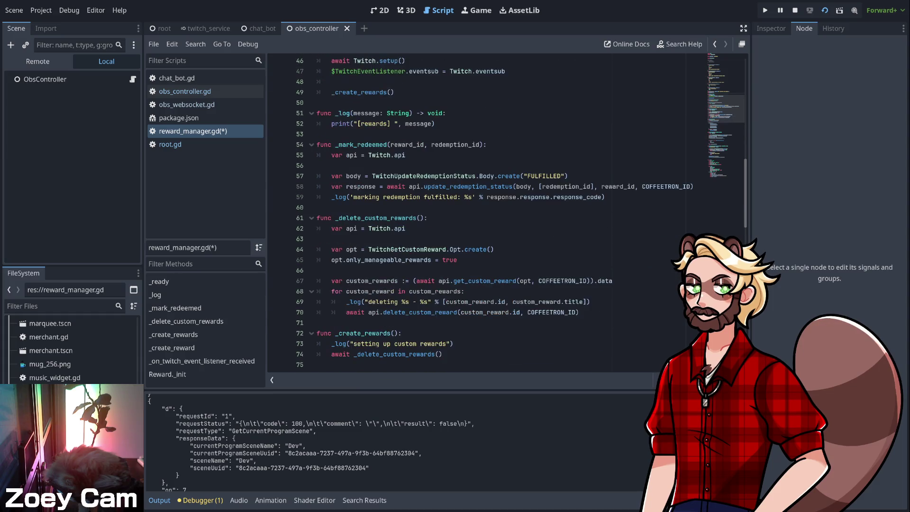
pyautogui.scroll(-3, 474, 213)
pyautogui.scroll(-2, 474, 213)
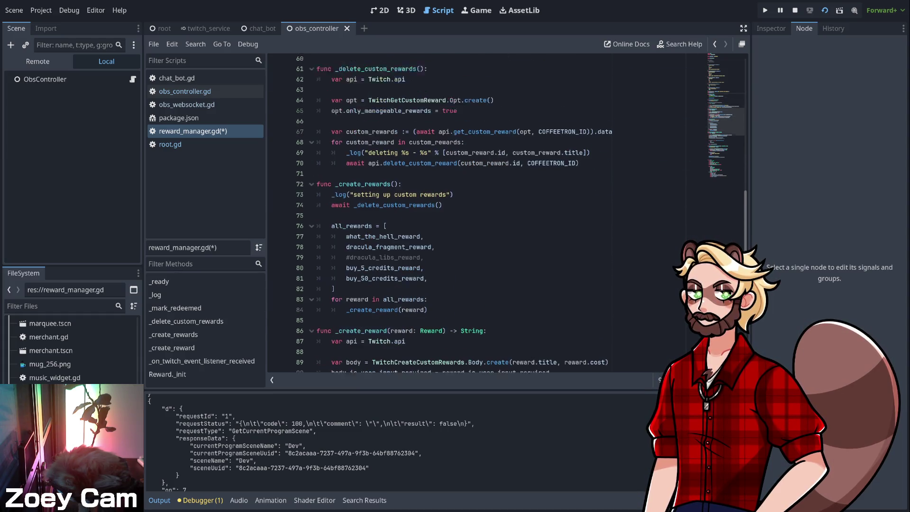
pyautogui.click(428, 270)
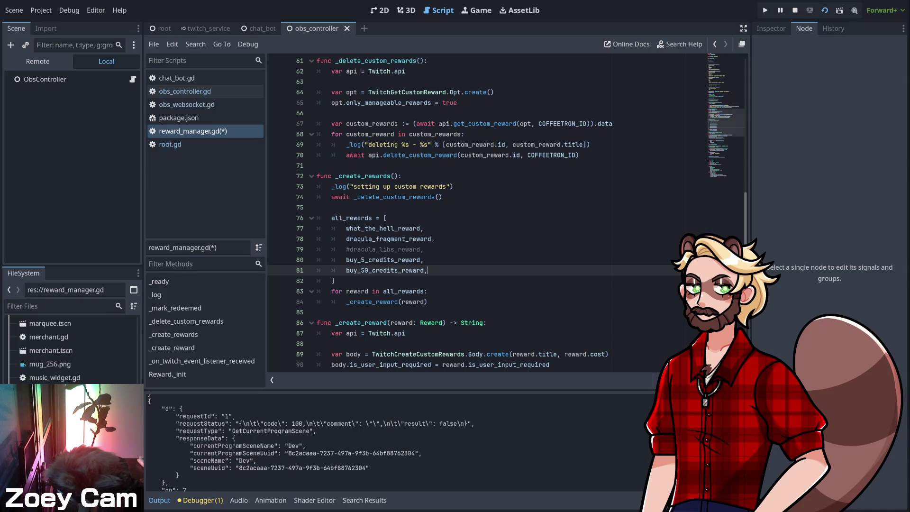
pyautogui.scroll(14, 474, 214)
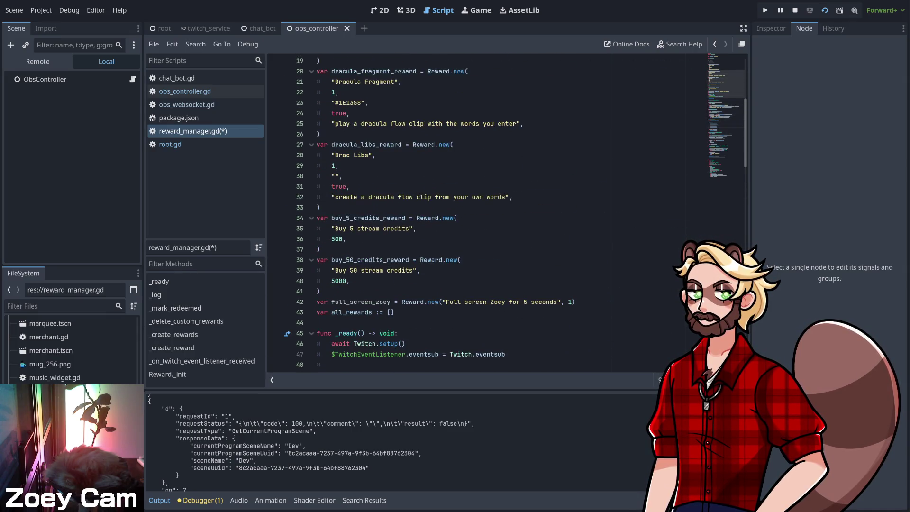
pyautogui.click(390, 301)
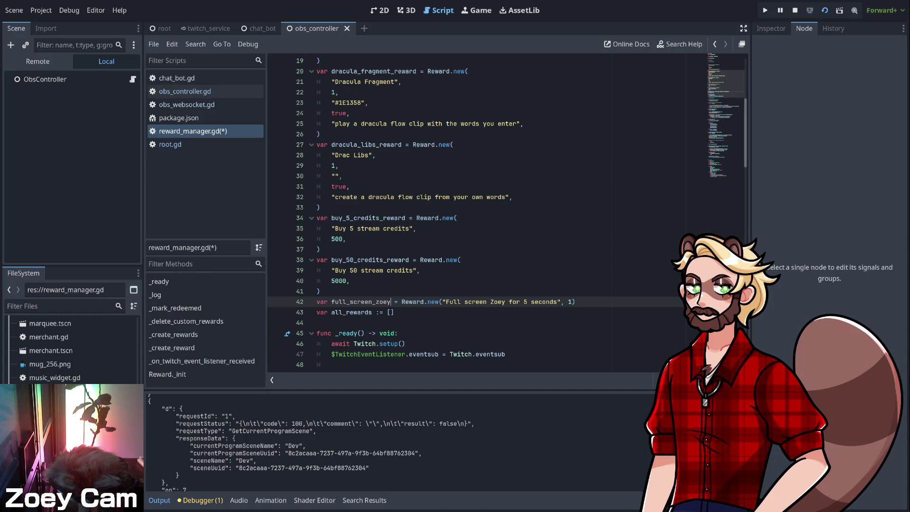
pyautogui.write('_reward')
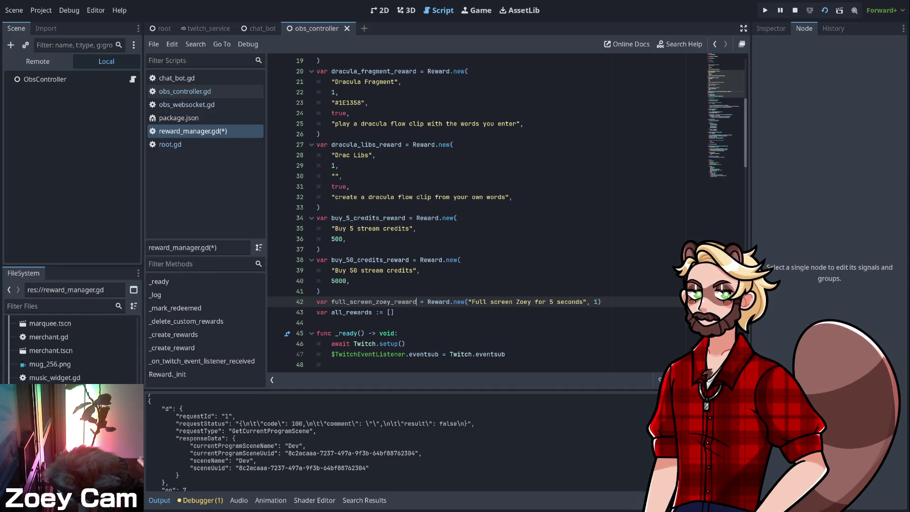
# - Add full_screen_zoey_reward to the all_rewards list after buy_50_credits_reward
pyautogui.click(394, 312)
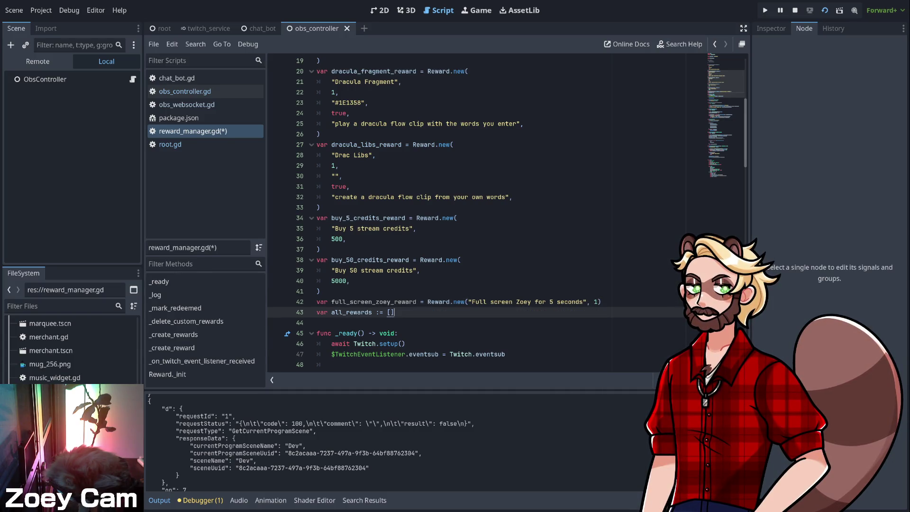
pyautogui.scroll(-14, 475, 214)
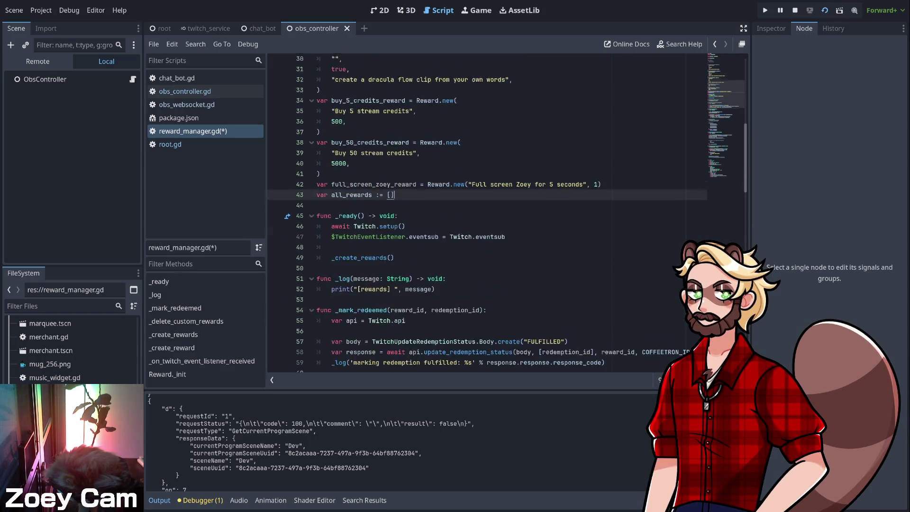
pyautogui.click(428, 239)
pyautogui.press('Return')
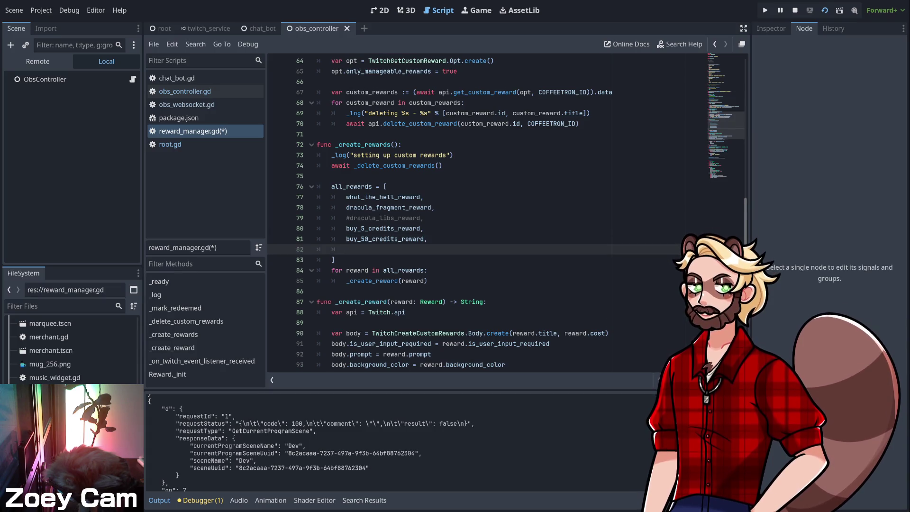
pyautogui.write('full_screen_zoey_reward,')
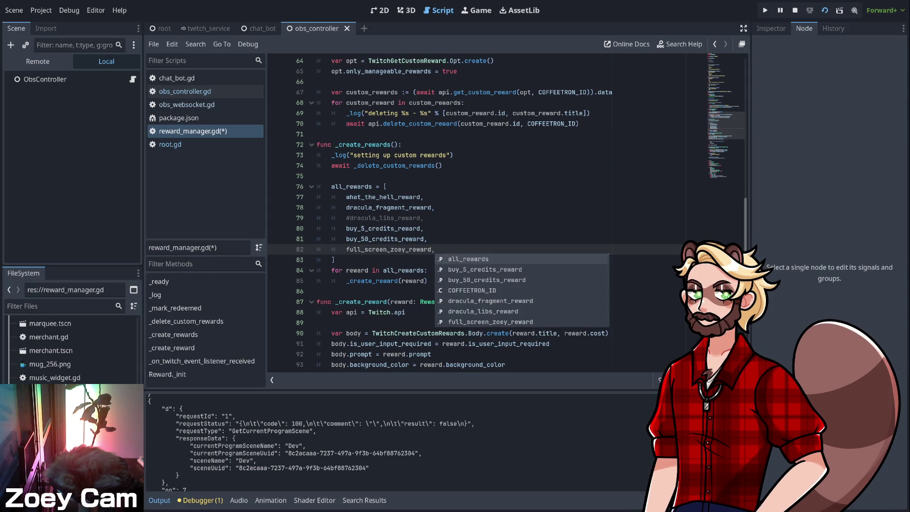
pyautogui.click(426, 229)
# - Review the Reward class further down and save reward_manager.gd
pyautogui.scroll(-2, 425, 229)
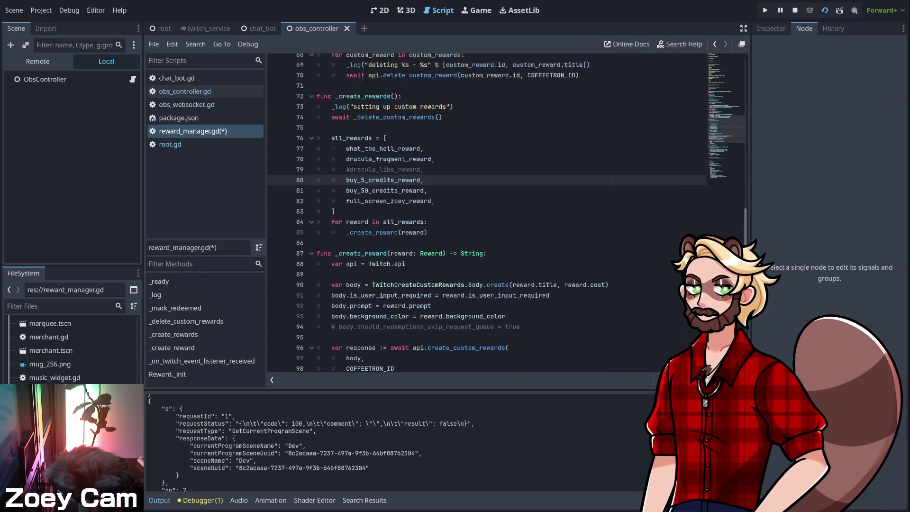
pyautogui.scroll(-1, 506, 213)
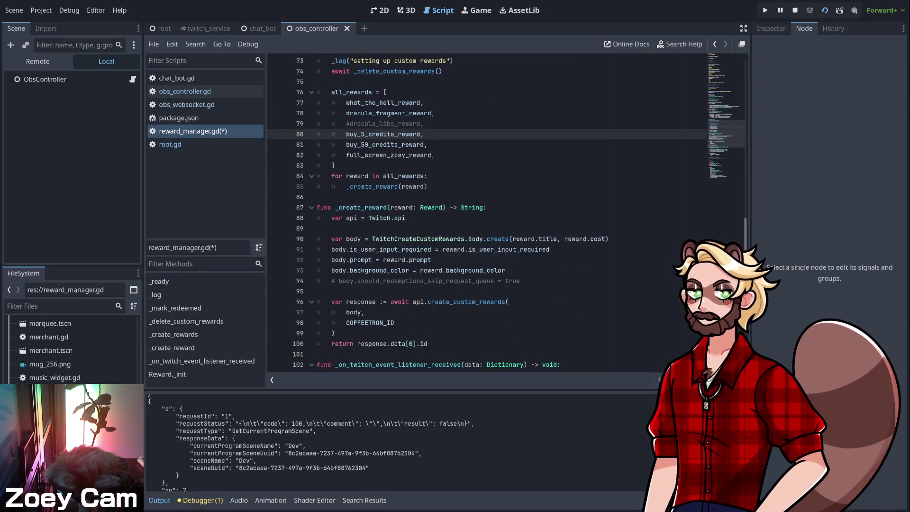
pyautogui.scroll(-4, 507, 212)
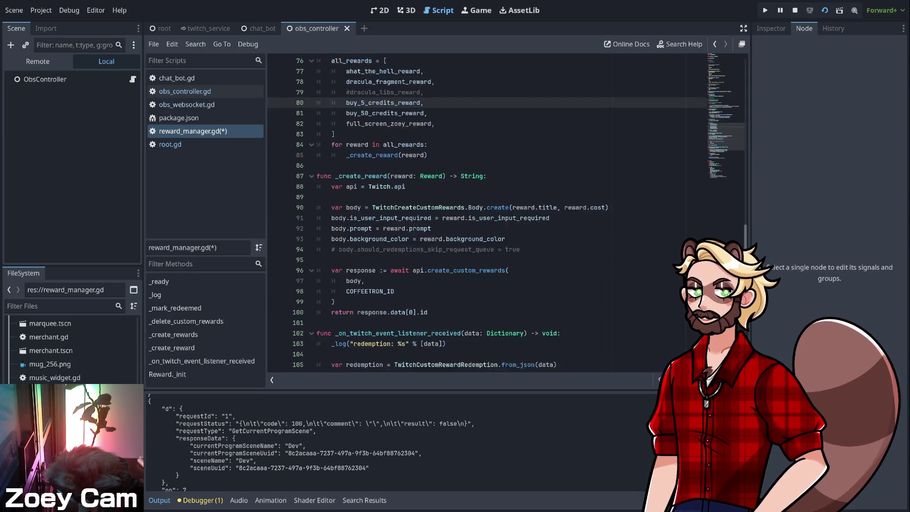
pyautogui.scroll(-6, 506, 213)
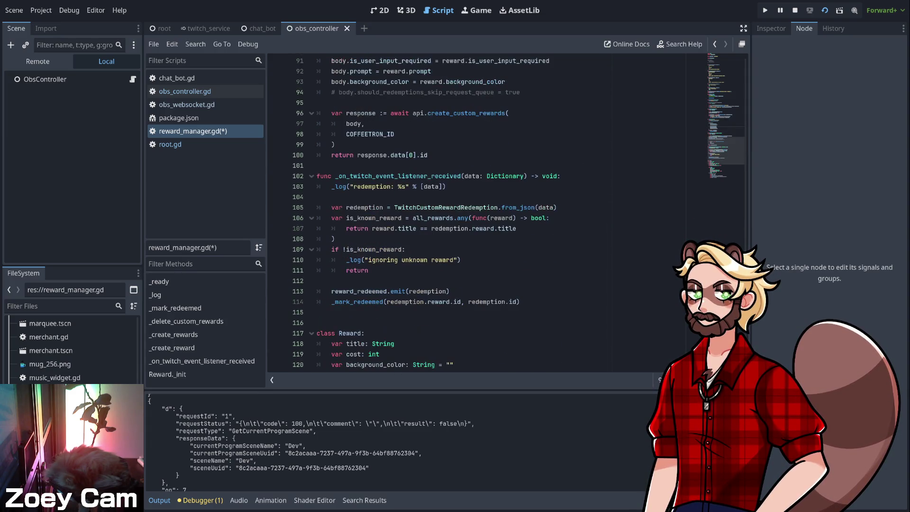
pyautogui.scroll(-2, 474, 213)
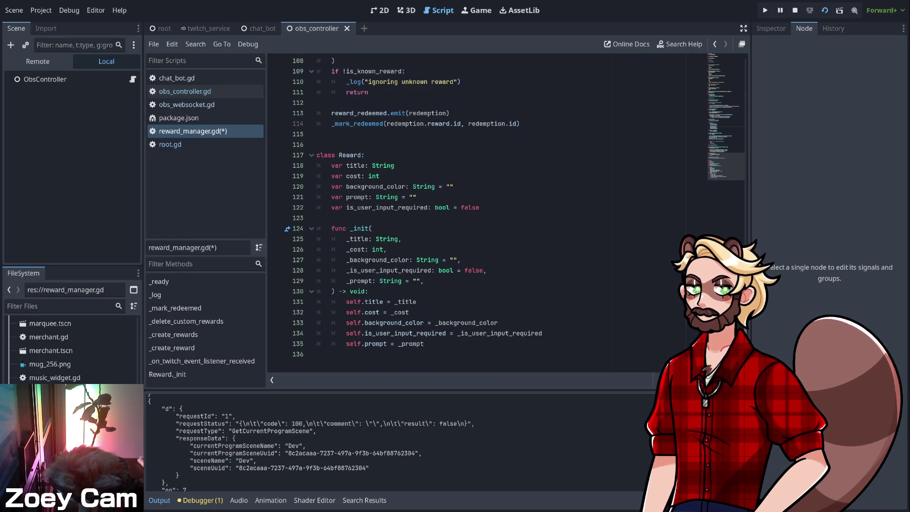
pyautogui.scroll(1, 507, 212)
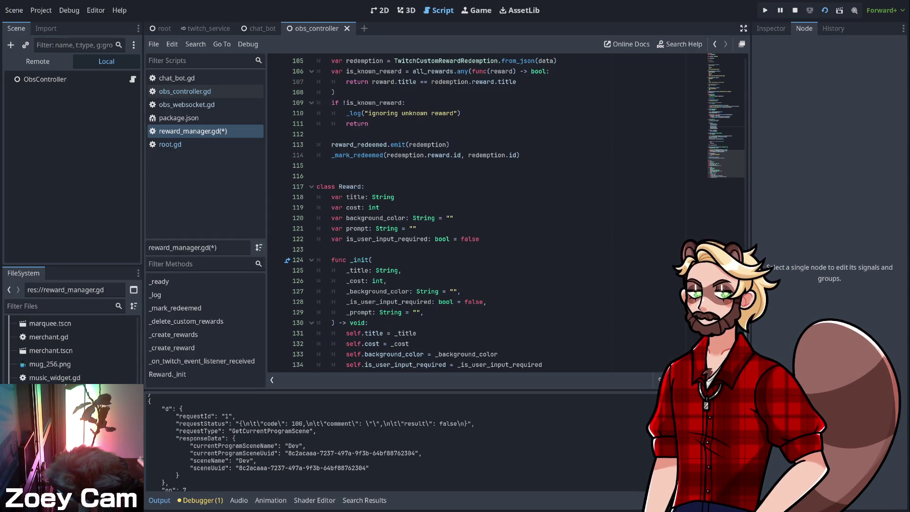
pyautogui.scroll(1, 515, 212)
pyautogui.hotkey('ctrl', 's')
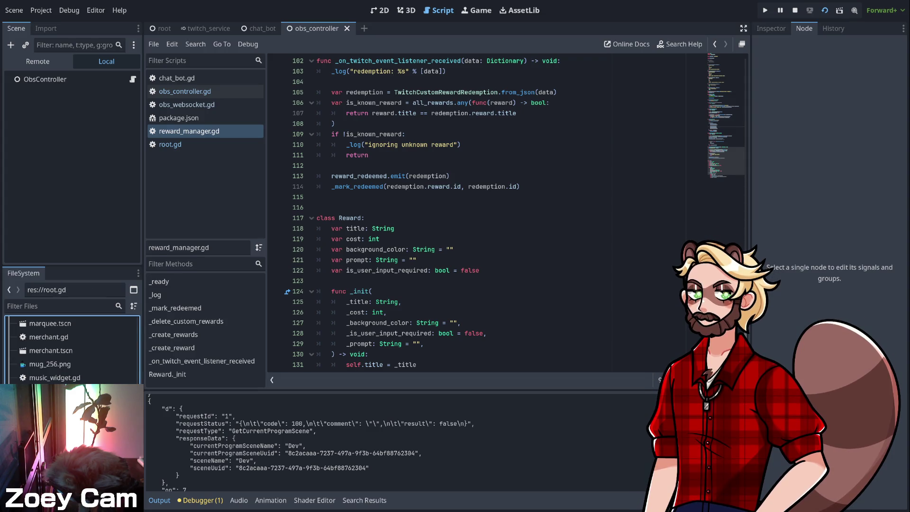
# - In root.gd, start an elif after the 50-credits branch comparing the redemption's reward title to $RewardManager
pyautogui.click(170, 144)
pyautogui.click(594, 239)
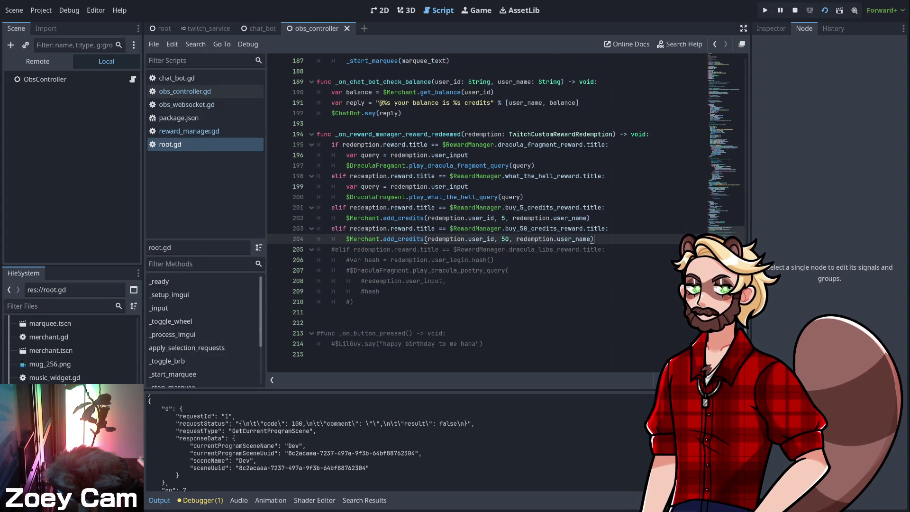
pyautogui.press('Return')
pyautogui.press('BackSpace')
pyautogui.write('el')
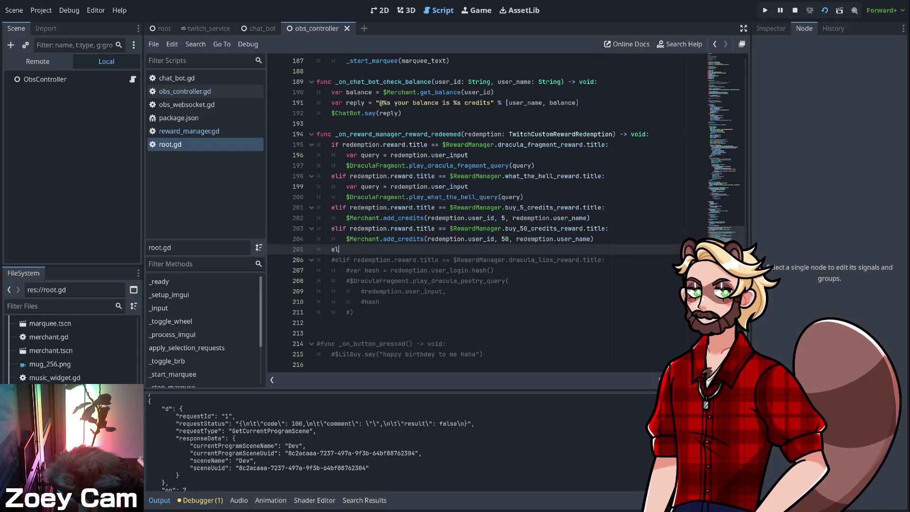
pyautogui.write('if redemp')
pyautogui.press('Return')
pyautogui.write('.reward.title == ')
pyautogui.write('$Reward')
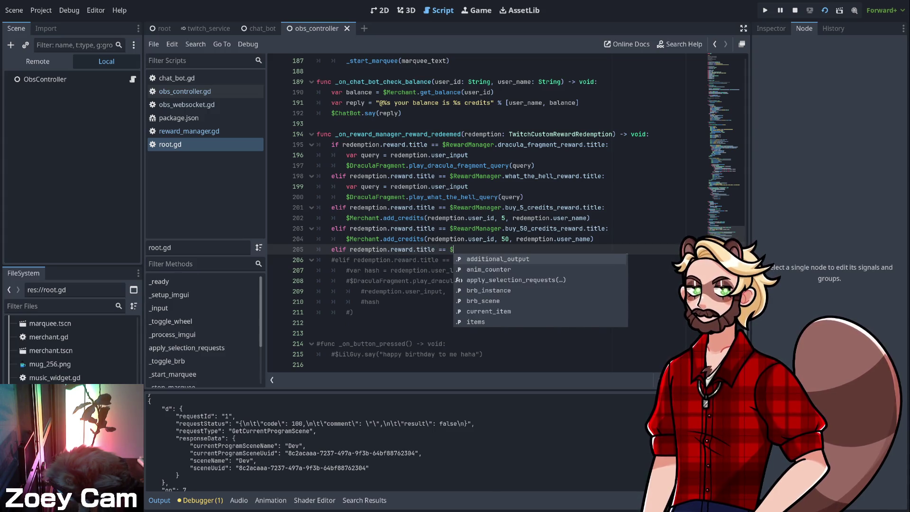
pyautogui.write('Manager.')
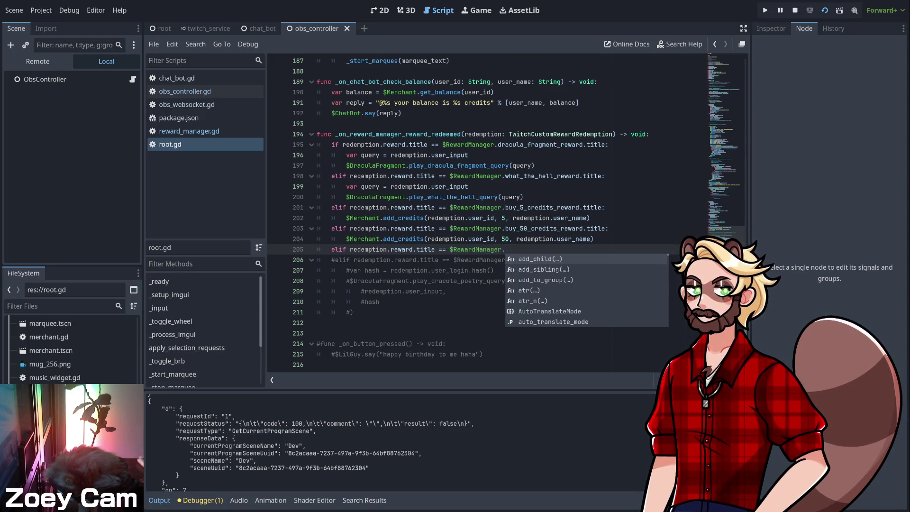
pyautogui.write('full')
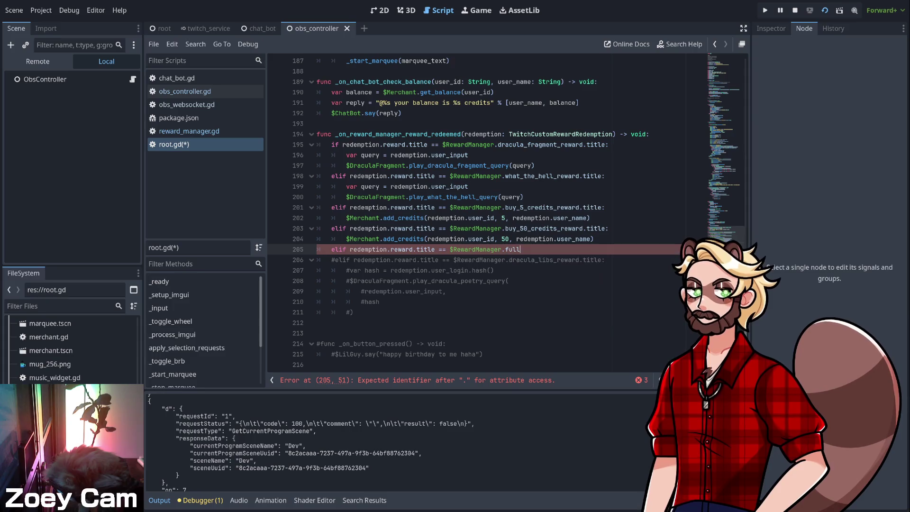
pyautogui.write('_')
pyautogui.press('BackSpace')
pyautogui.press('BackSpace')
pyautogui.press('BackSpace')
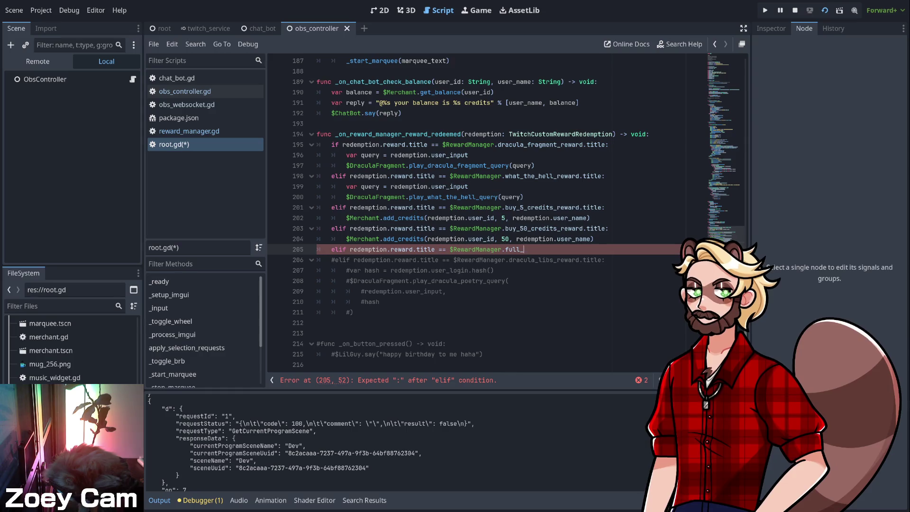
pyautogui.write('zo')
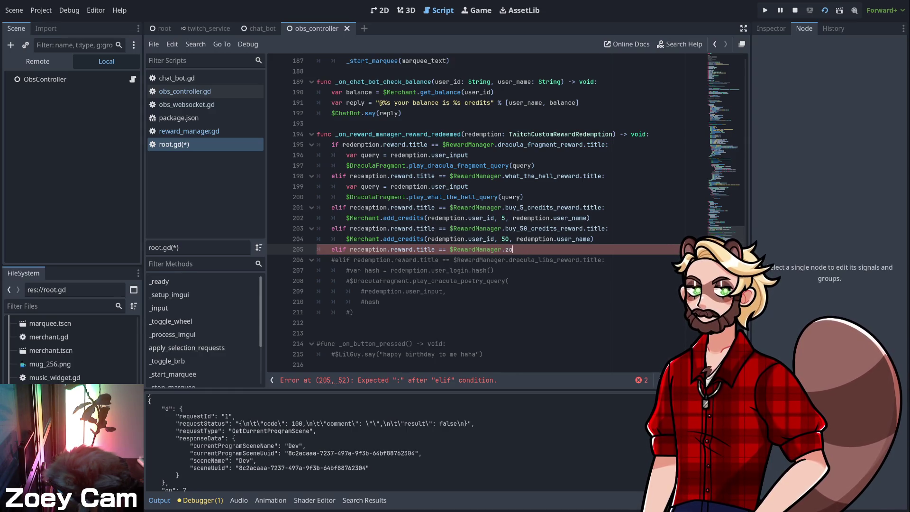
pyautogui.press('BackSpace')
pyautogui.press('BackSpace')
pyautogui.press('BackSpace')
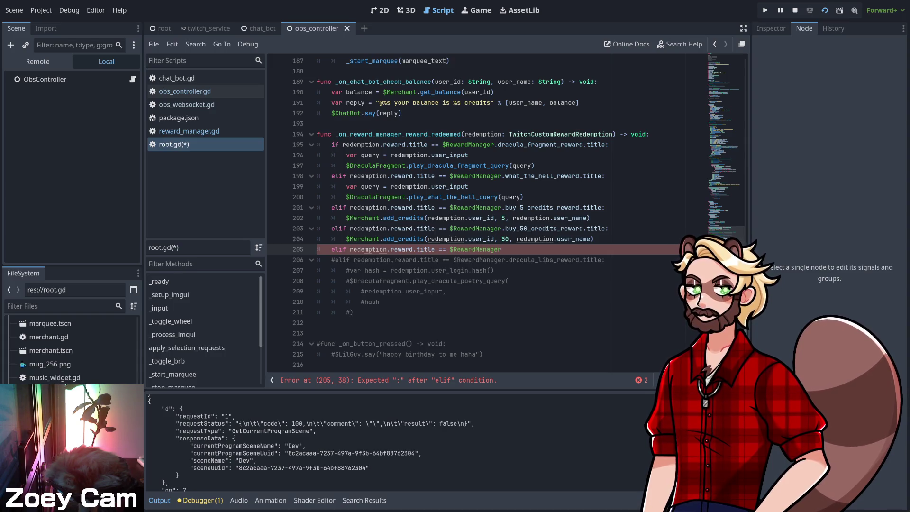
# - Comment out the unfinished line 205 and go back to reward_manager.gd
pyautogui.click(523, 228)
pyautogui.click(501, 249)
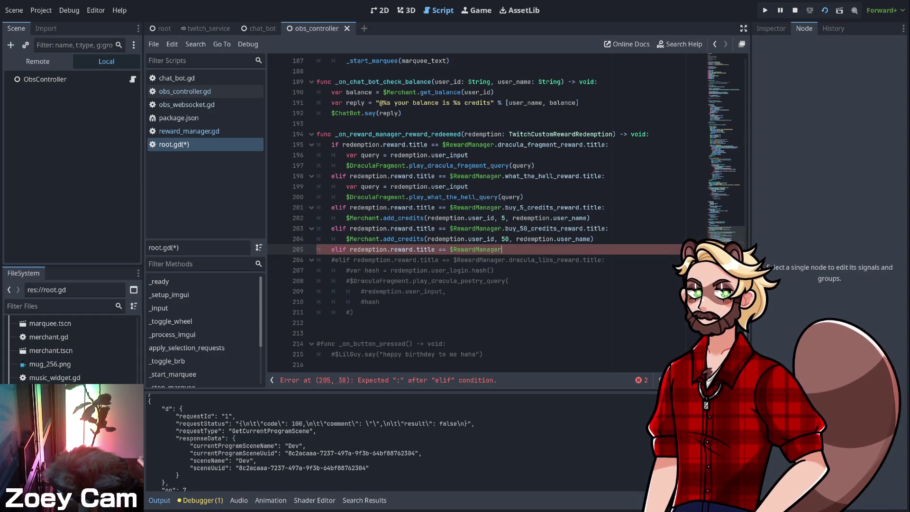
pyautogui.hotkey('ctrl', 'k')
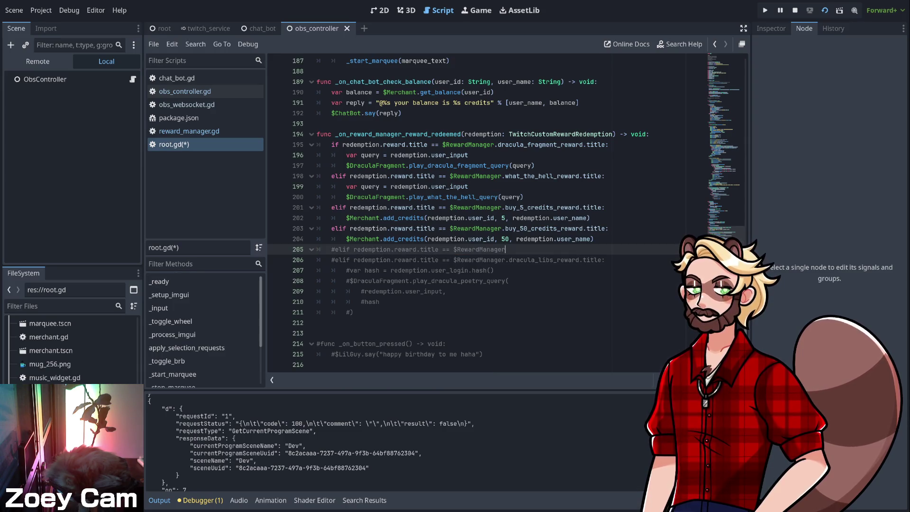
pyautogui.keyDown('ctrl'); pyautogui.click(474, 207); pyautogui.keyUp('ctrl')
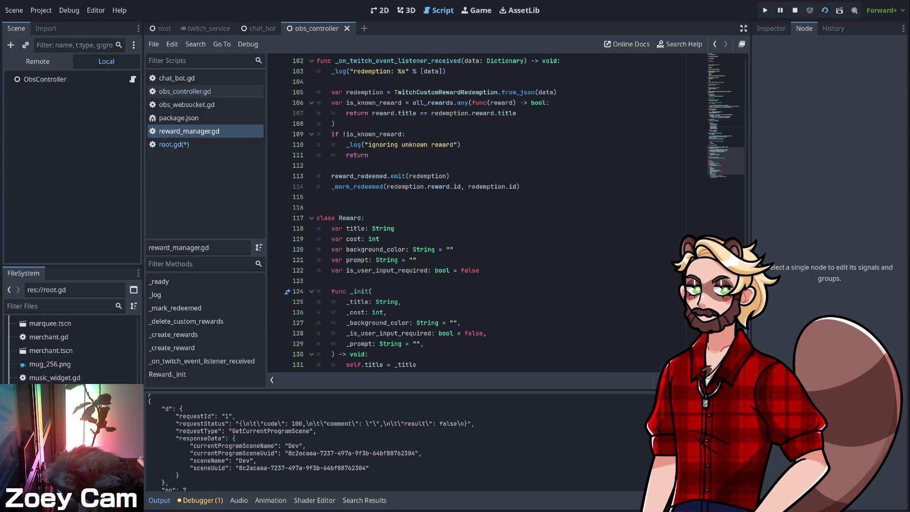
# - Look up full_screen_zoey_reward on line 42, confirm it's in all_rewards, and return to root.gd
pyautogui.scroll(20, 475, 213)
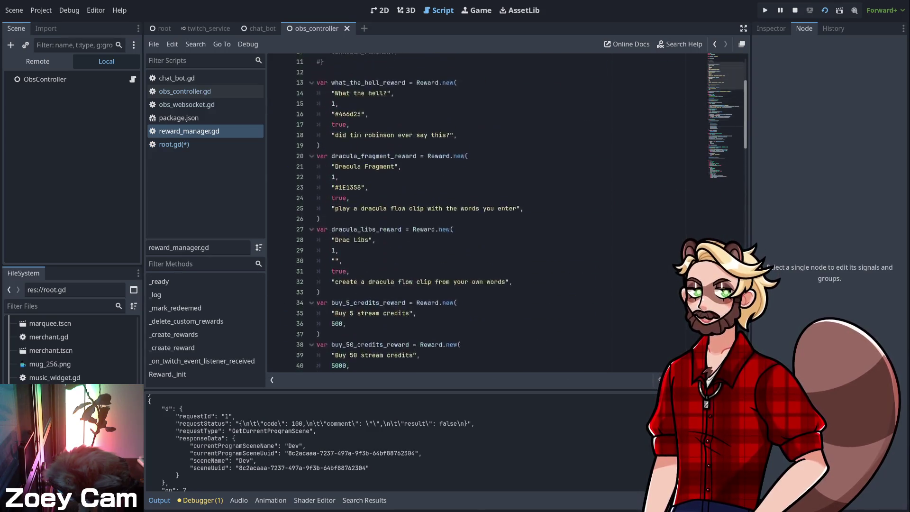
pyautogui.scroll(-4, 474, 214)
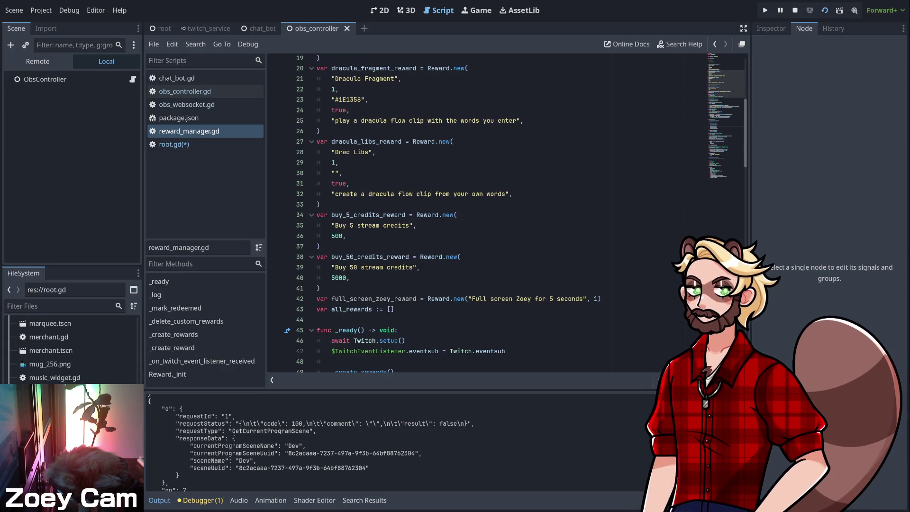
pyautogui.doubleClick(374, 298)
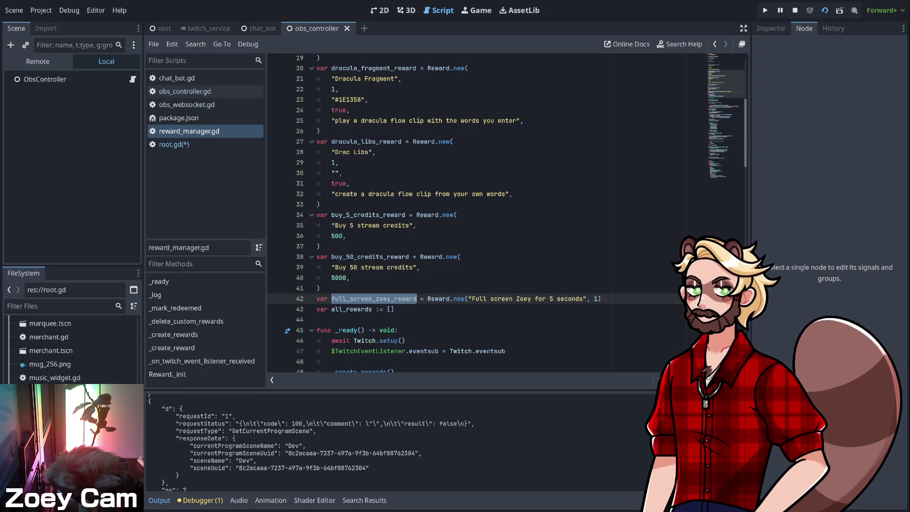
pyautogui.scroll(-16, 474, 213)
pyautogui.click(369, 208)
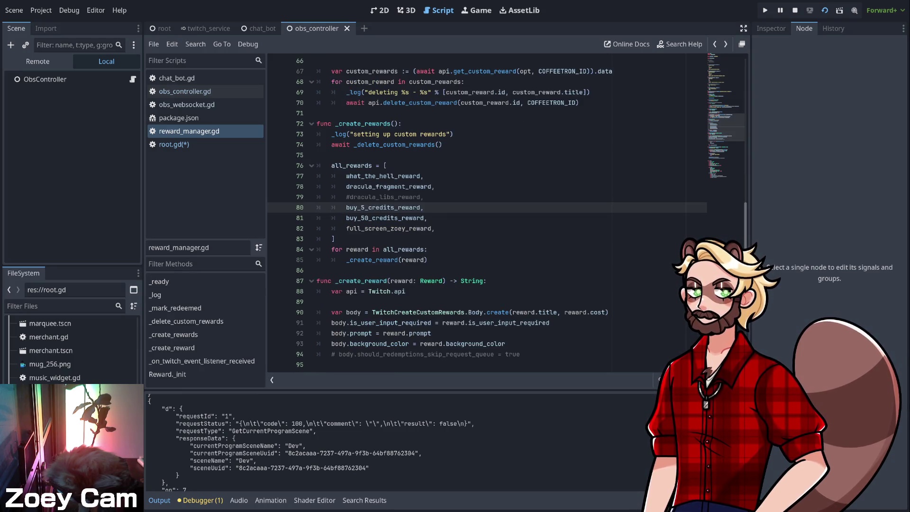
pyautogui.click(716, 44)
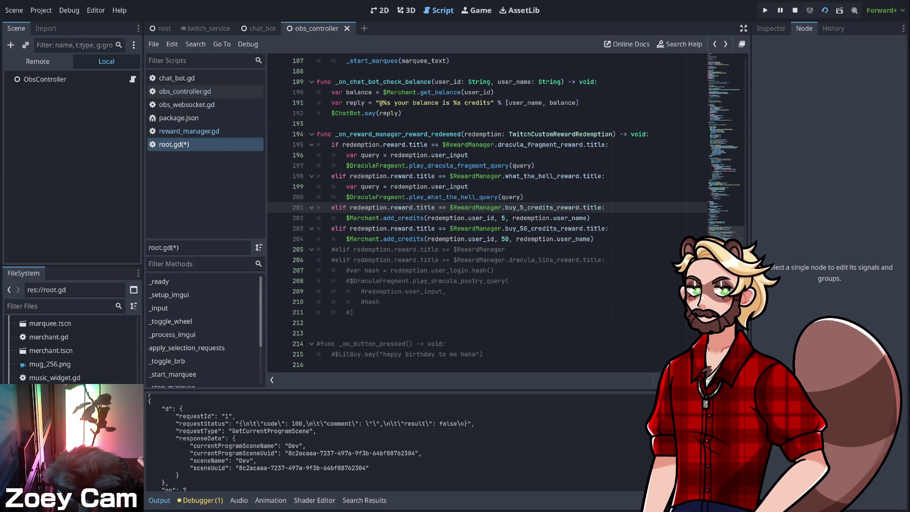
# - Uncomment line 205 and finish it with full_screen_zoey_reward.title:, starting a body line
pyautogui.click(506, 249)
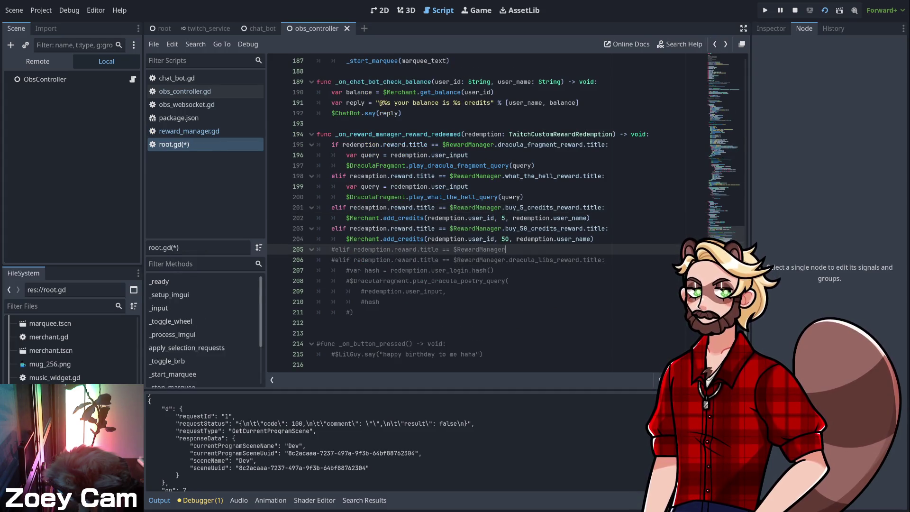
pyautogui.hotkey('ctrl', 'k')
pyautogui.write('.')
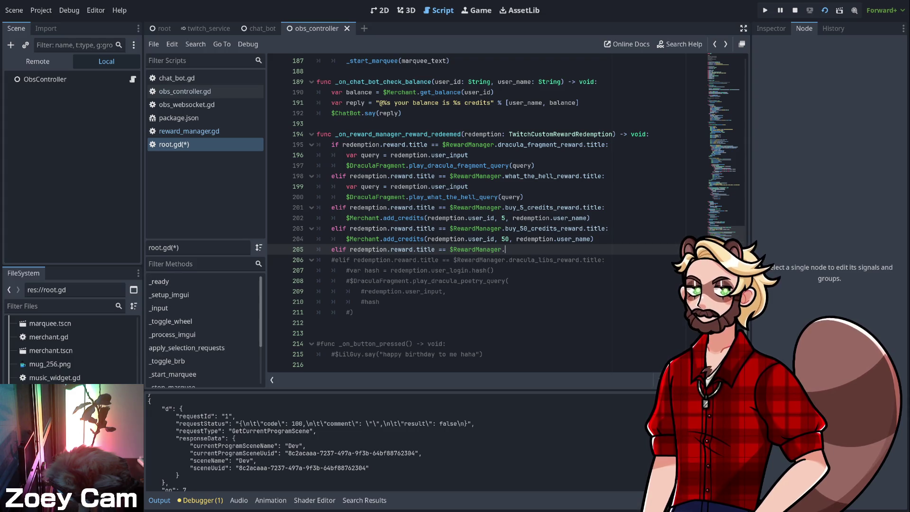
pyautogui.write('full_screen_zoey_reward.title:')
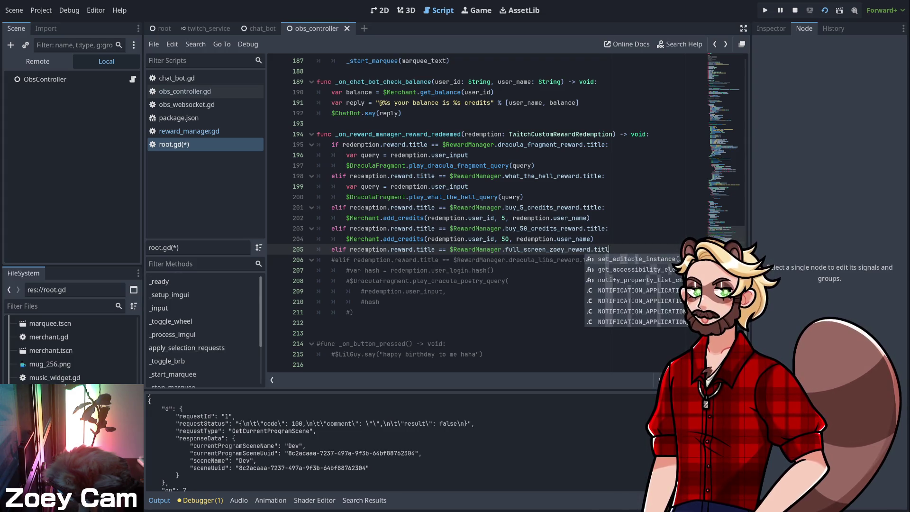
pyautogui.press('Return')
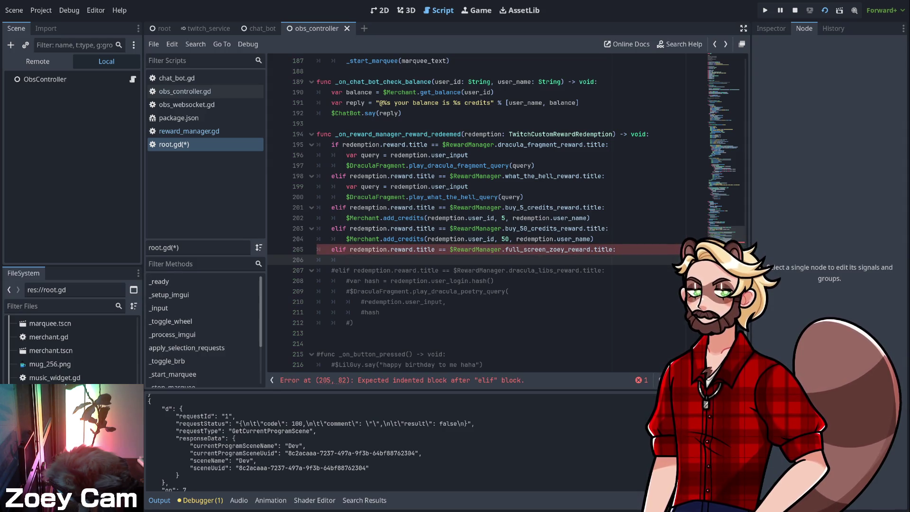
pyautogui.scroll(20, 475, 214)
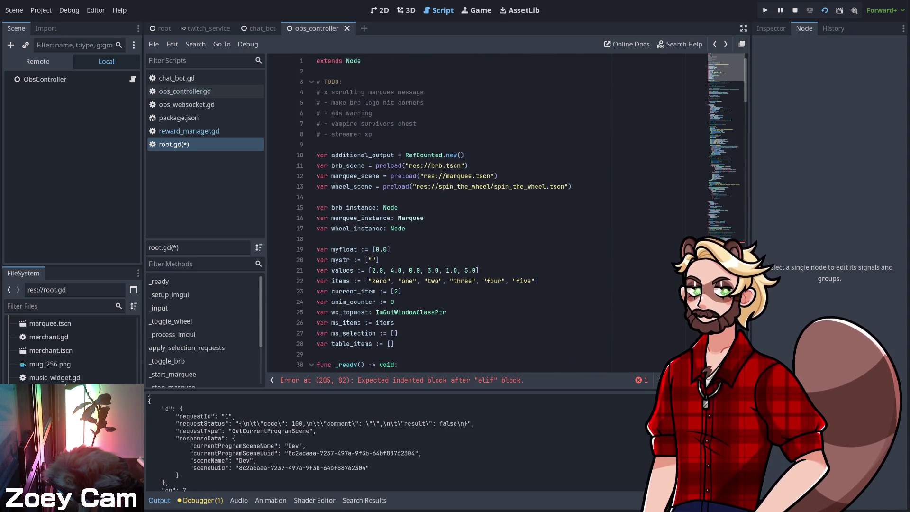
# - Open root.tscn from the FileSystem dock to show the root scene's node tree
pyautogui.scroll(-4, 474, 213)
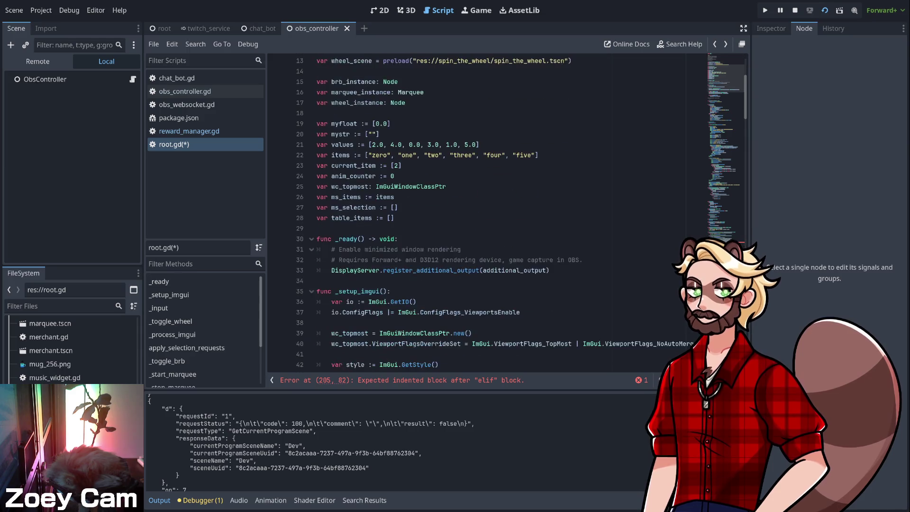
pyautogui.scroll(-8, 474, 213)
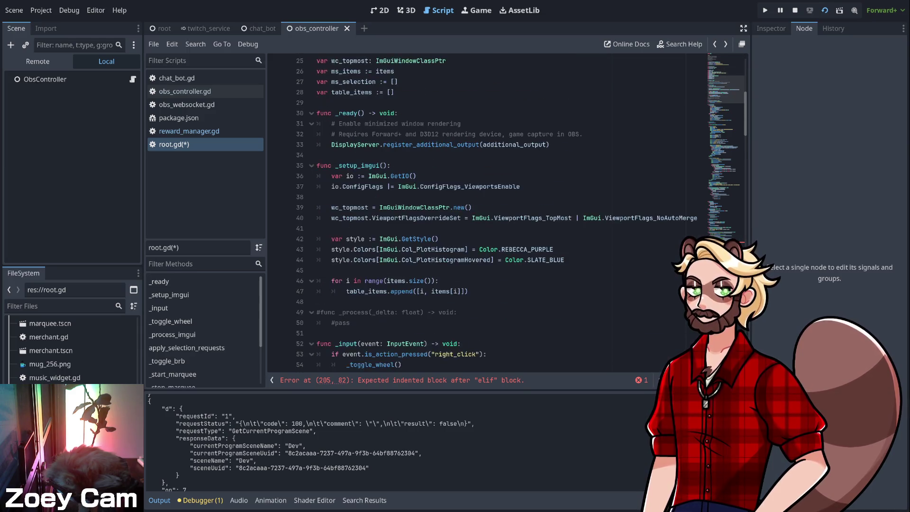
pyautogui.scroll(11, 474, 213)
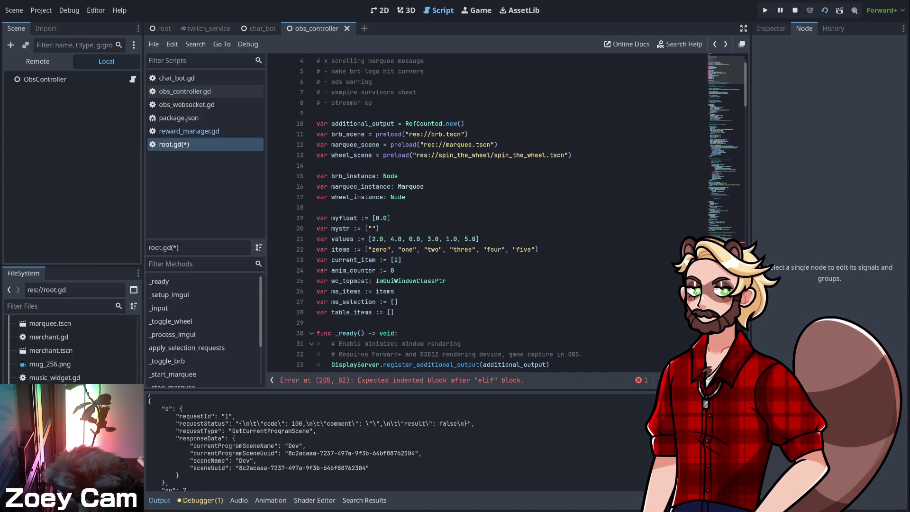
pyautogui.click(71, 351)
pyautogui.press('Return')
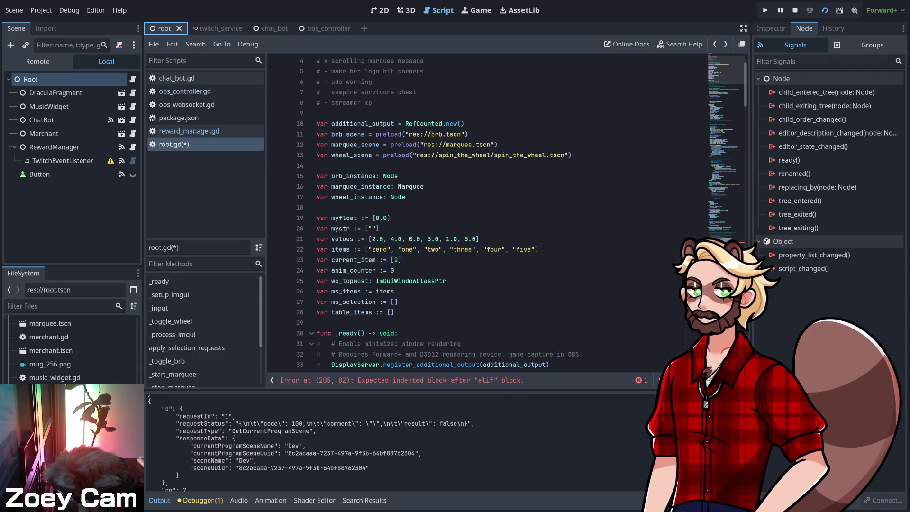
pyautogui.hotkey('ctrl', 'z')
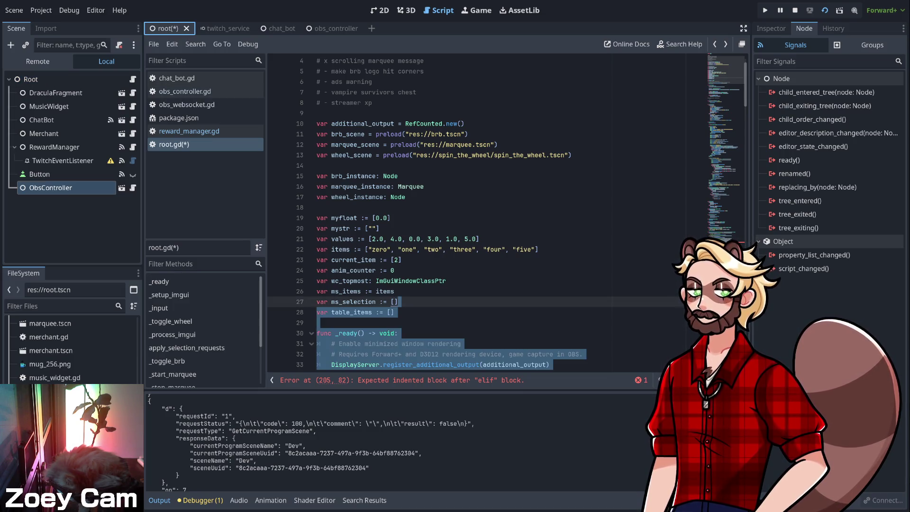
pyautogui.click(399, 302)
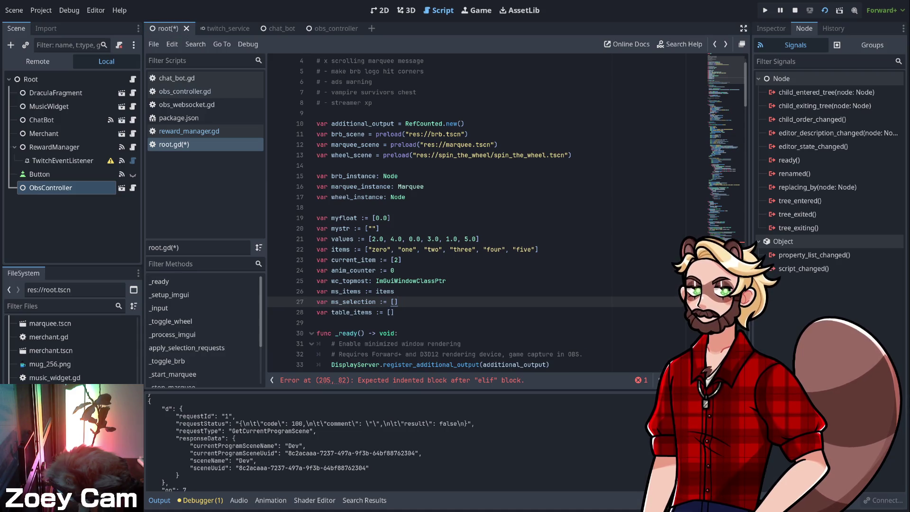
pyautogui.scroll(-2, 399, 302)
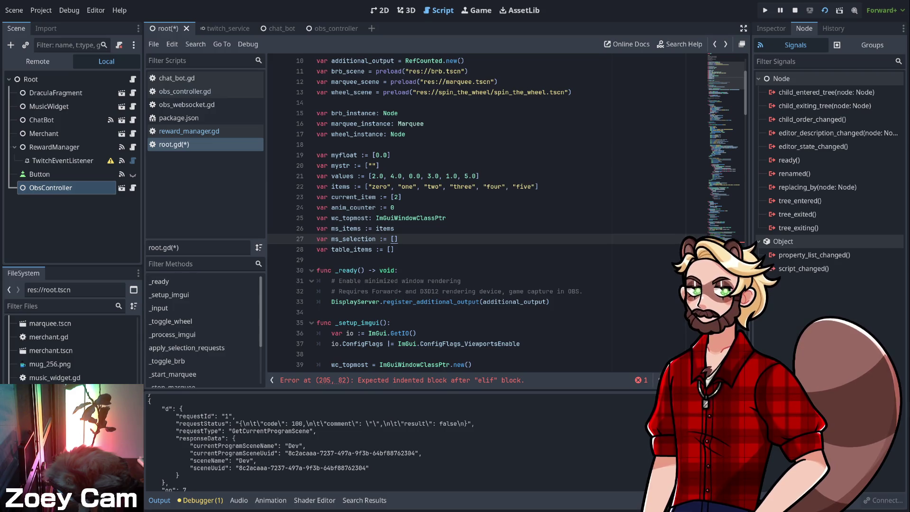
pyautogui.scroll(-13, 489, 214)
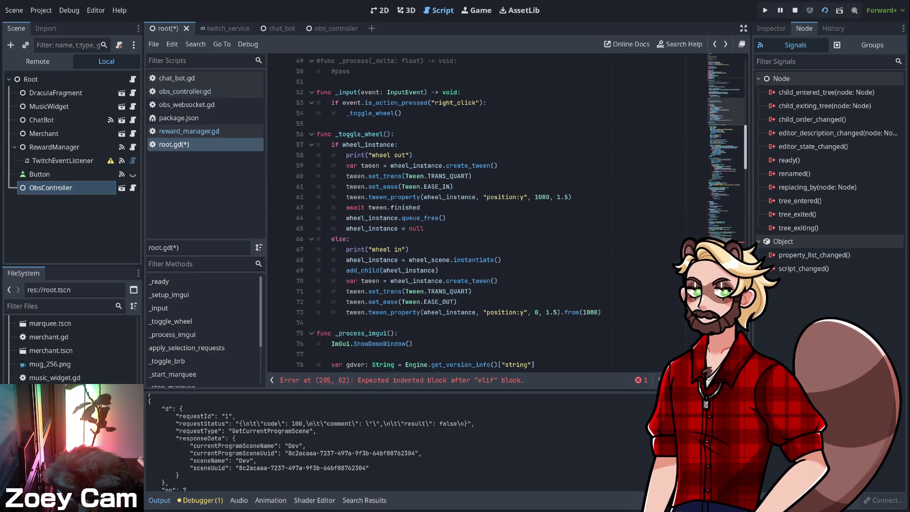
pyautogui.scroll(-20, 488, 214)
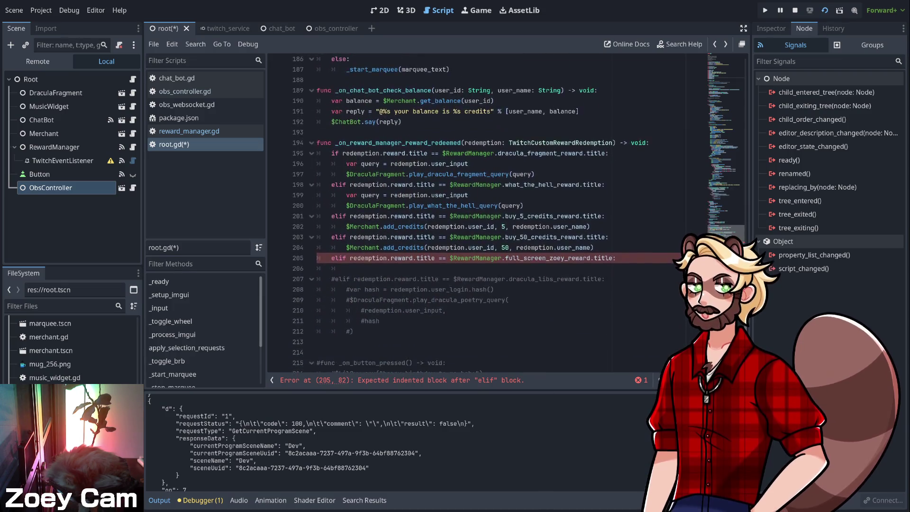
pyautogui.scroll(-1, 470, 213)
pyautogui.click(617, 237)
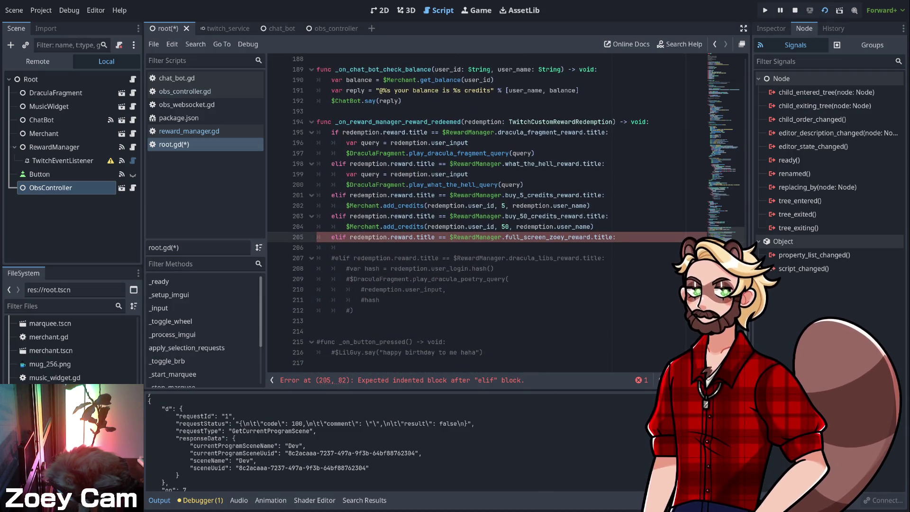
pyautogui.click(346, 248)
# - Make the Zoey branch call $ObsController.set_current_program_scene("BRB") and await get_tree().create_timer(5).timeout
pyautogui.write('$Obs')
pyautogui.press('Return')
pyautogui.write('.')
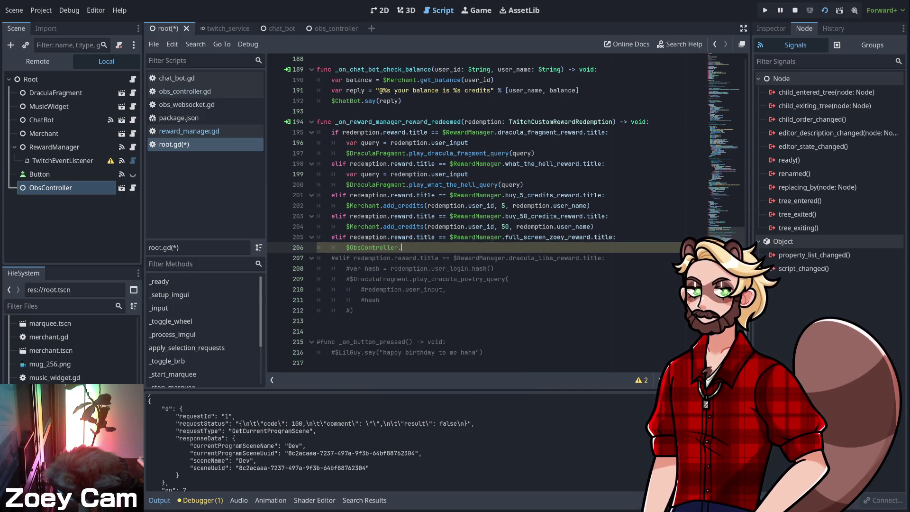
pyautogui.write('set')
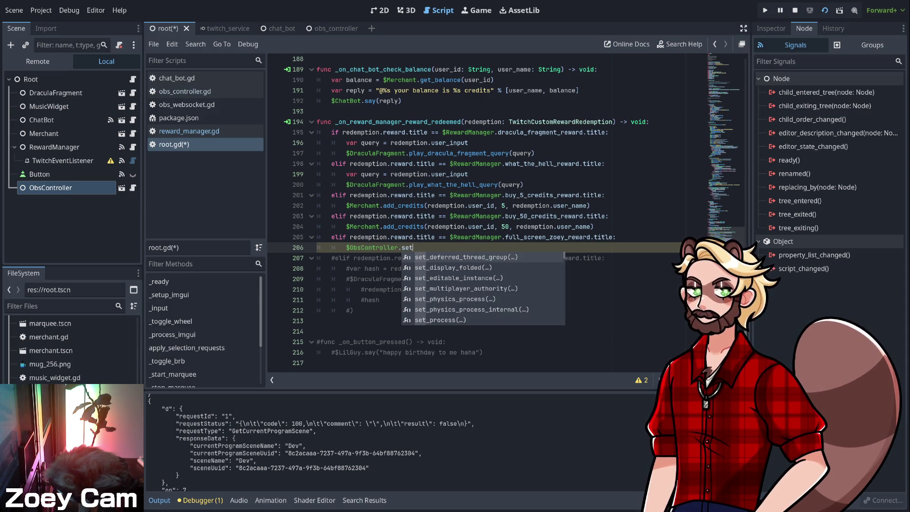
pyautogui.write('_cur')
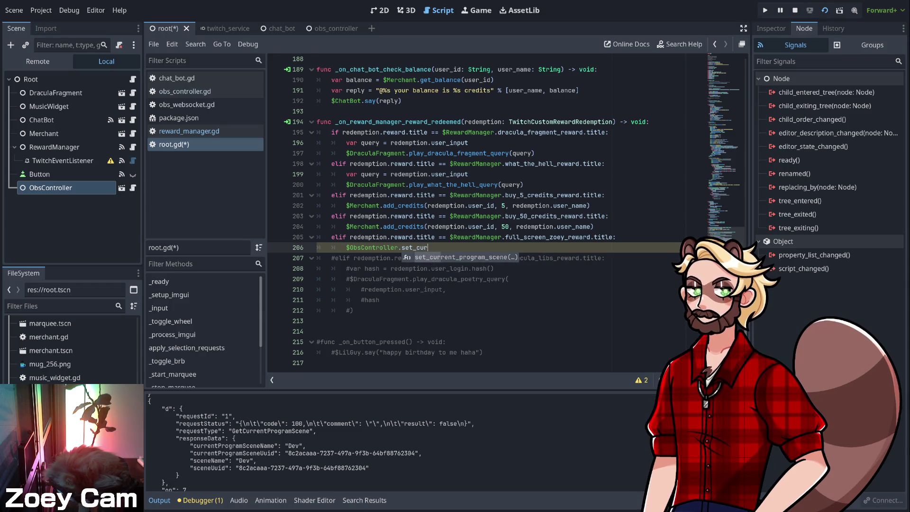
pyautogui.press('Return')
pyautogui.write('"BRB")')
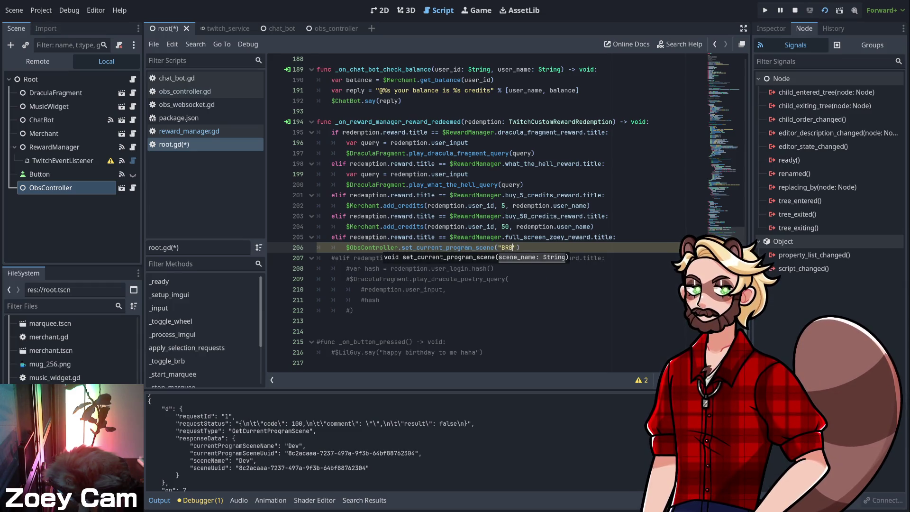
pyautogui.press('Return')
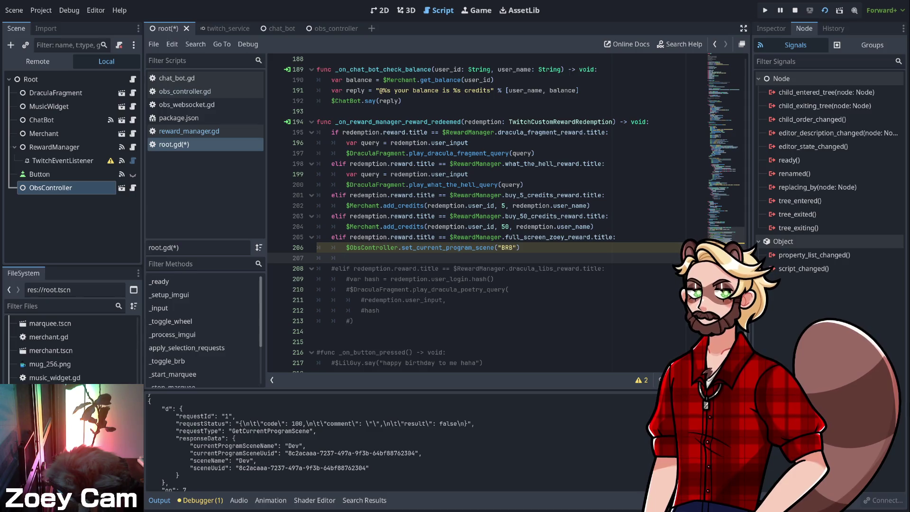
pyautogui.write('await get_tr')
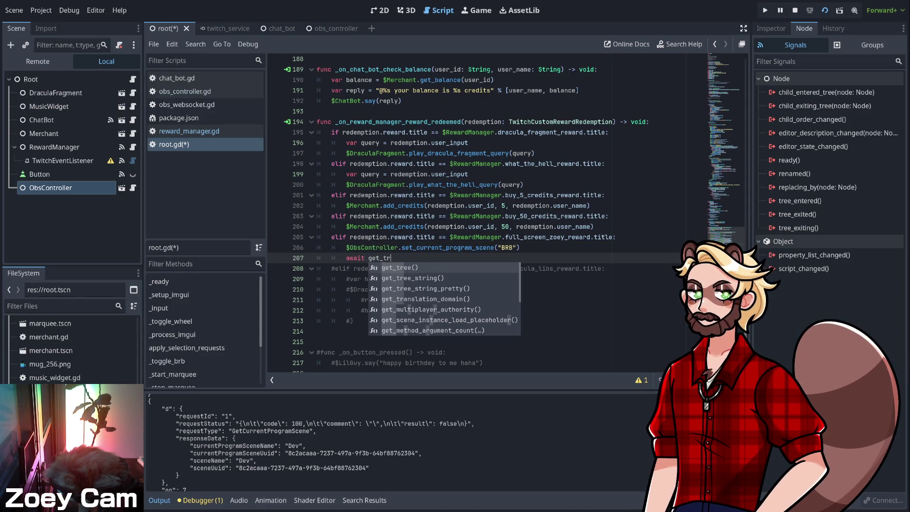
pyautogui.press('Return')
pyautogui.write('.')
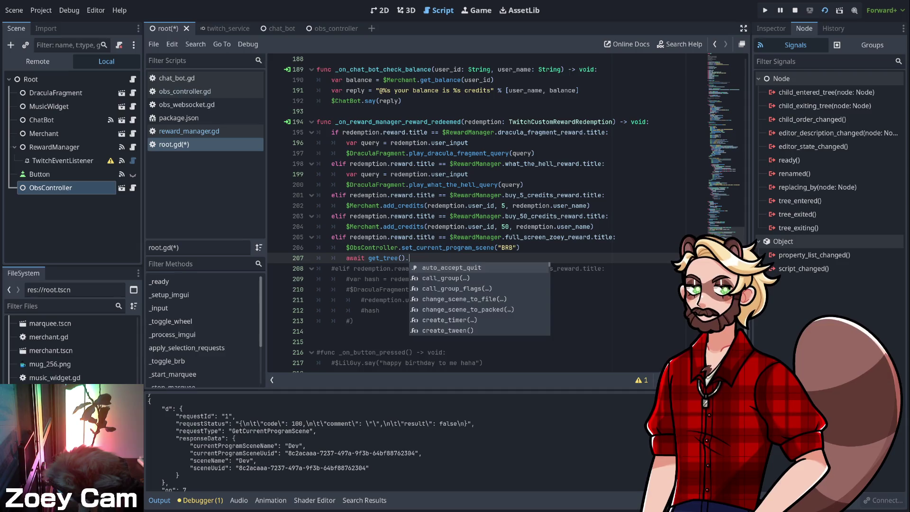
pyautogui.write('cre')
pyautogui.press('Return')
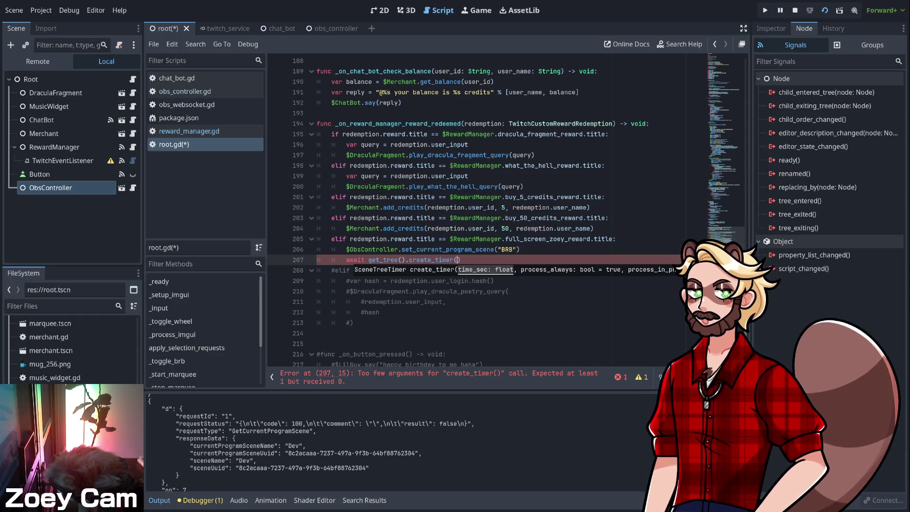
pyautogui.write('5')
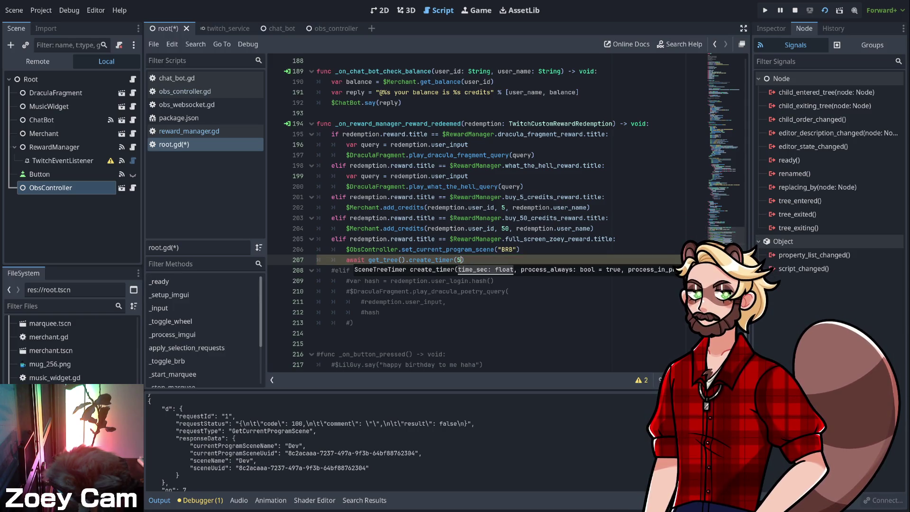
pyautogui.write(').t')
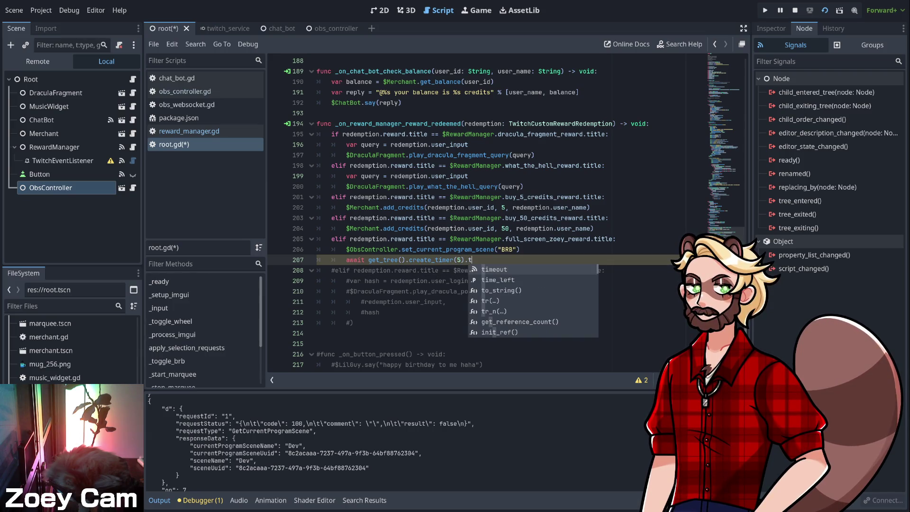
pyautogui.press('Return')
# - Duplicate the scene switch below the timer, change it to "Dev", and save root.gd
pyautogui.press('Up')
pyautogui.press('Up')
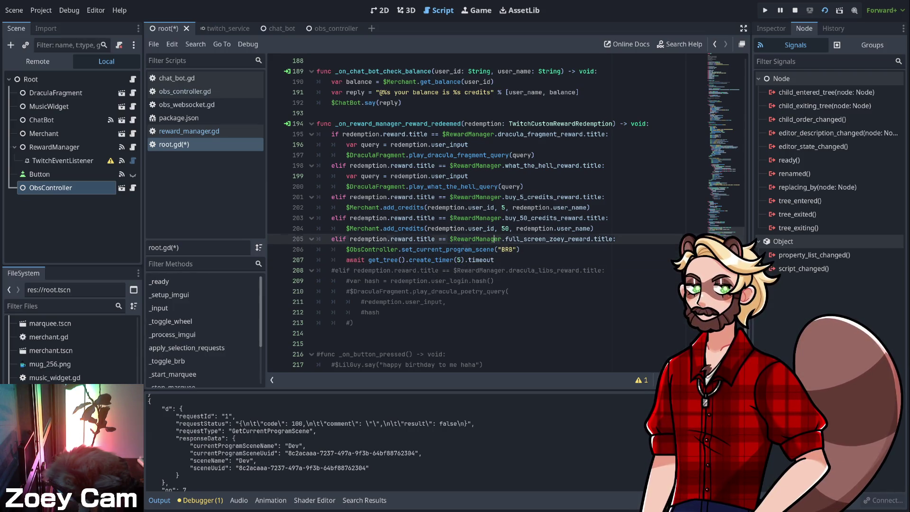
pyautogui.press('Down')
pyautogui.press('Home')
pyautogui.hotkey('shift', 'Down')
pyautogui.hotkey('ctrl', 'c')
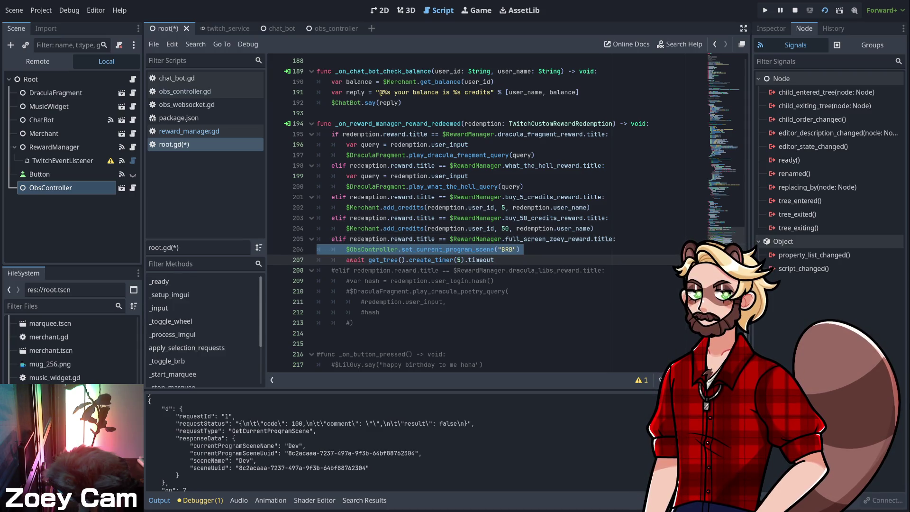
pyautogui.press('Down')
pyautogui.hotkey('ctrl', 'v')
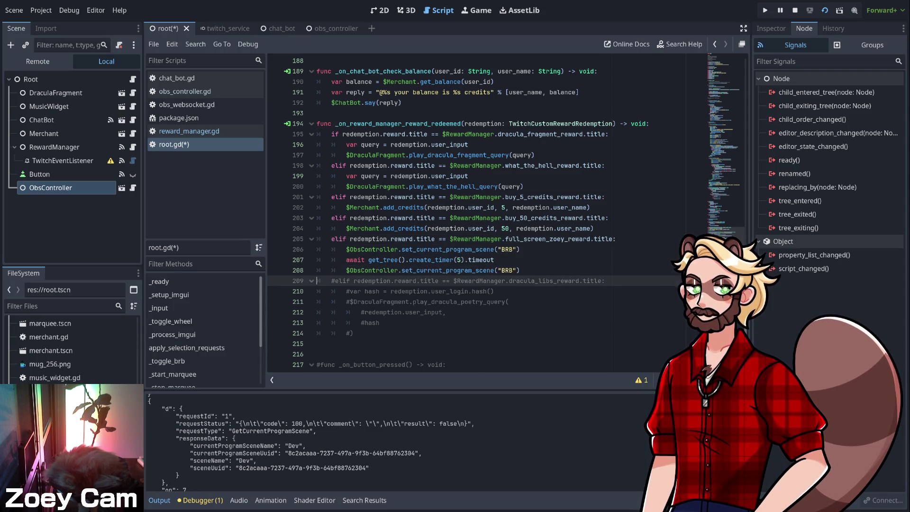
pyautogui.press('BackSpace')
pyautogui.press('BackSpace')
pyautogui.press('BackSpace')
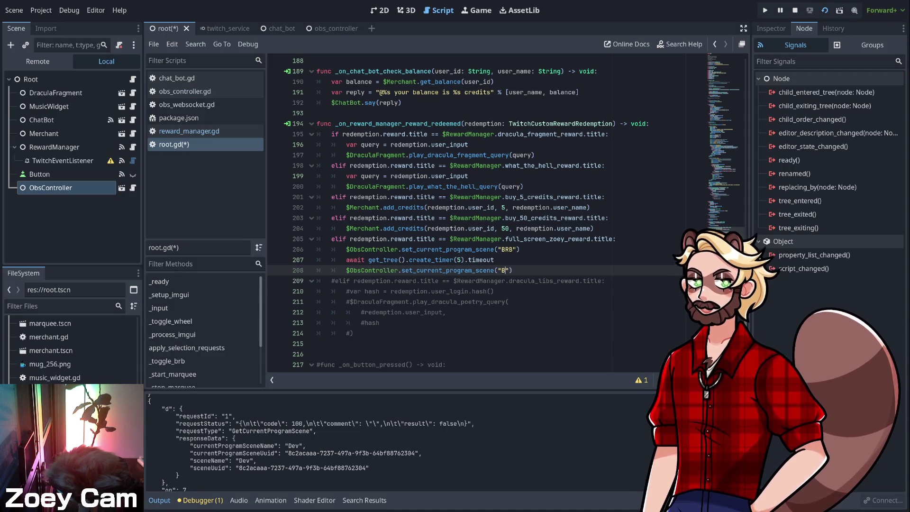
pyautogui.write('Dev')
pyautogui.click(317, 280)
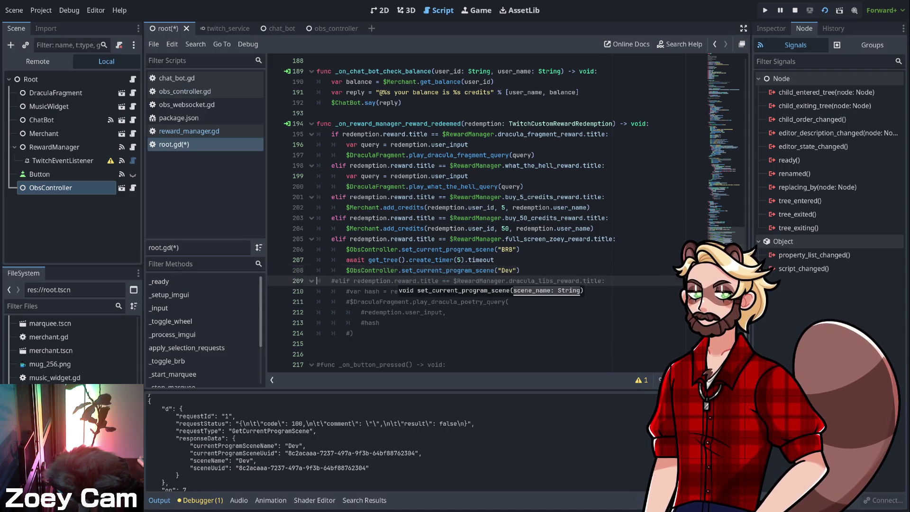
pyautogui.click(520, 270)
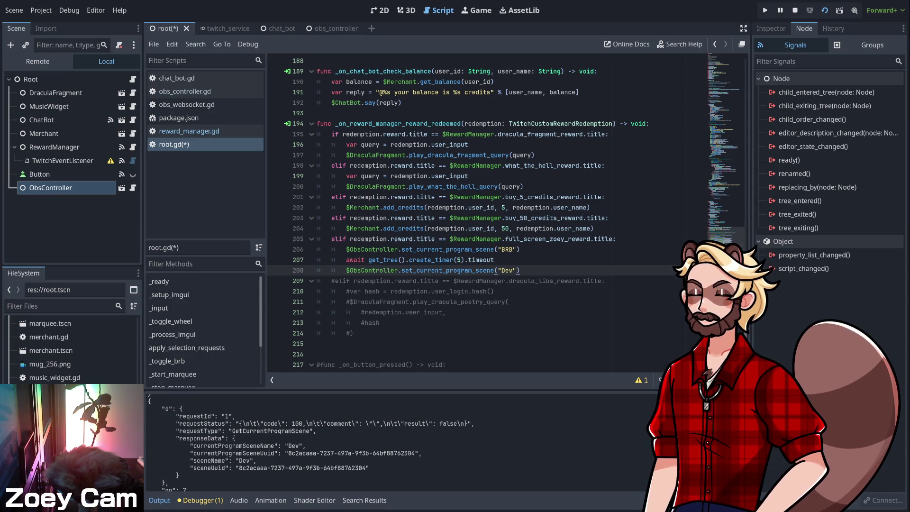
pyautogui.hotkey('ctrl', 's')
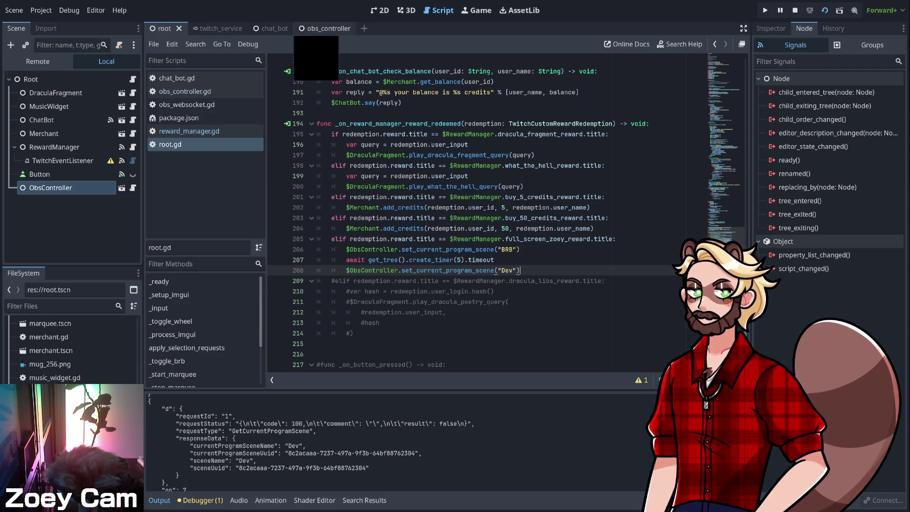
# - Open the obs_controller scene
pyautogui.click(327, 29)
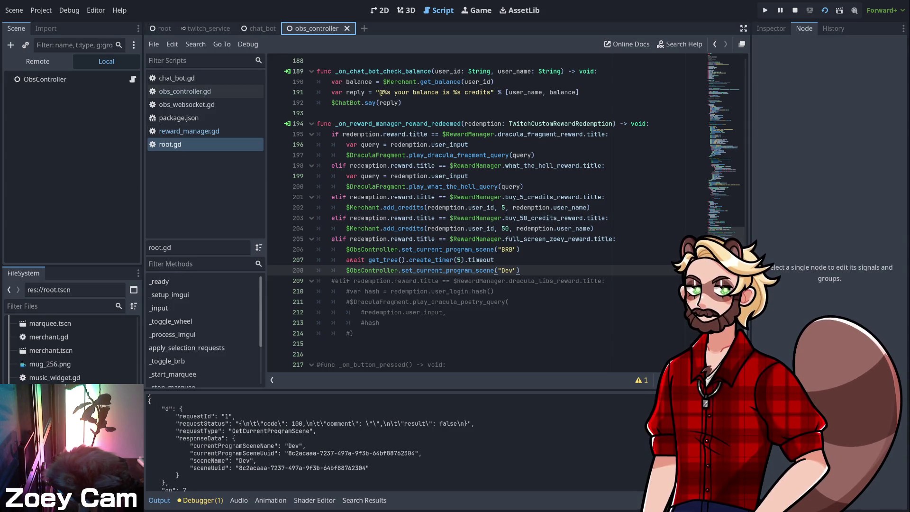
# - Open obs_controller.gd from the Root scene, then stop and rerun the project with the new reward code
pyautogui.click(164, 28)
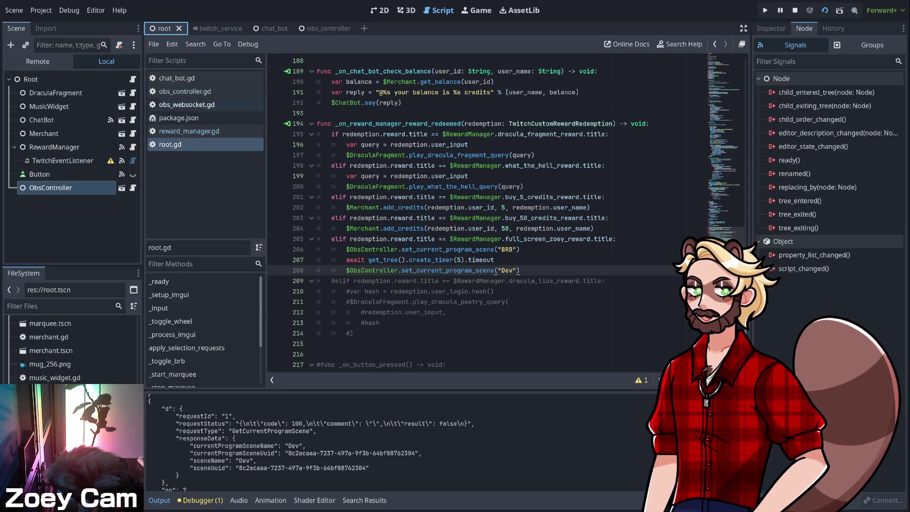
pyautogui.click(185, 91)
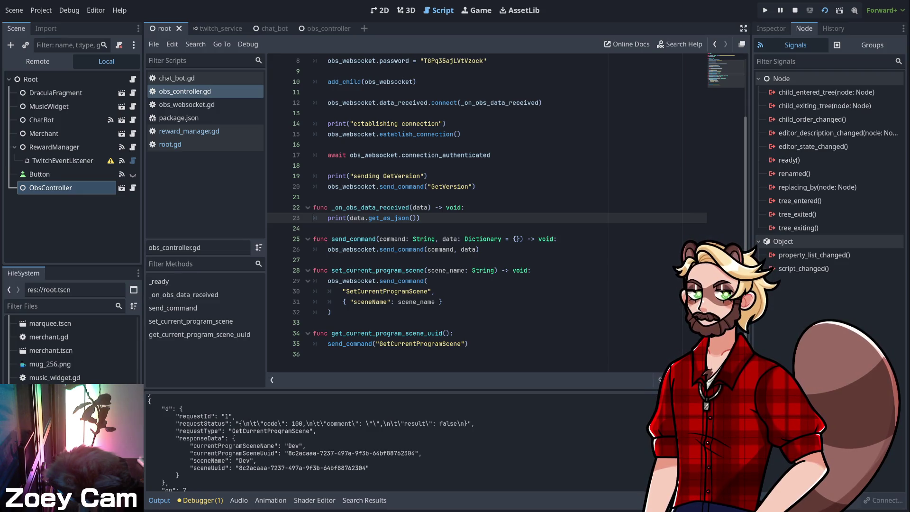
pyautogui.scroll(3, 507, 213)
pyautogui.scroll(-3, 508, 213)
pyautogui.press('F8')
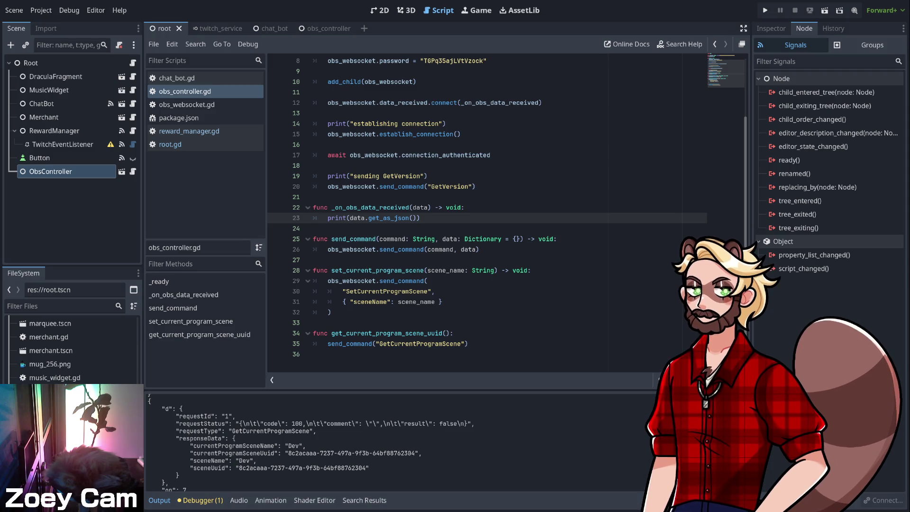
pyautogui.press('F5')
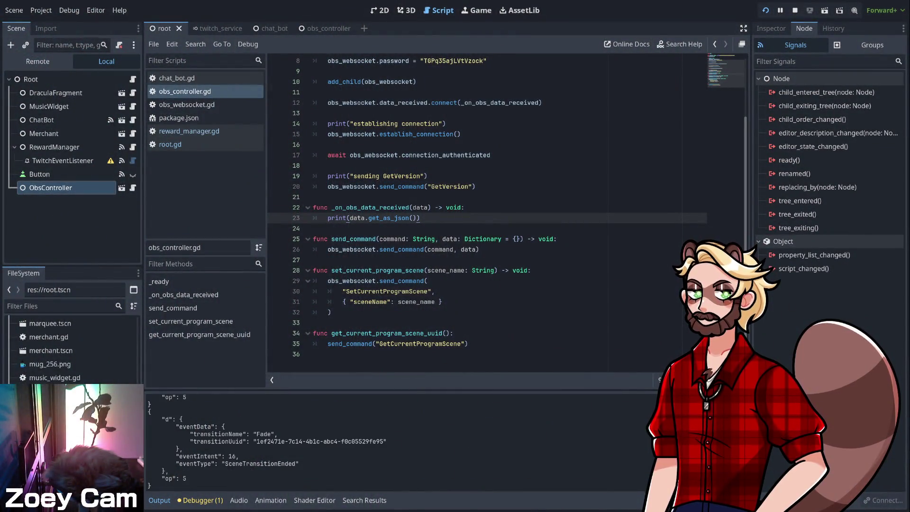
# - Place the caret on the sceneName line after the Fade transitions are logged
pyautogui.click(442, 302)
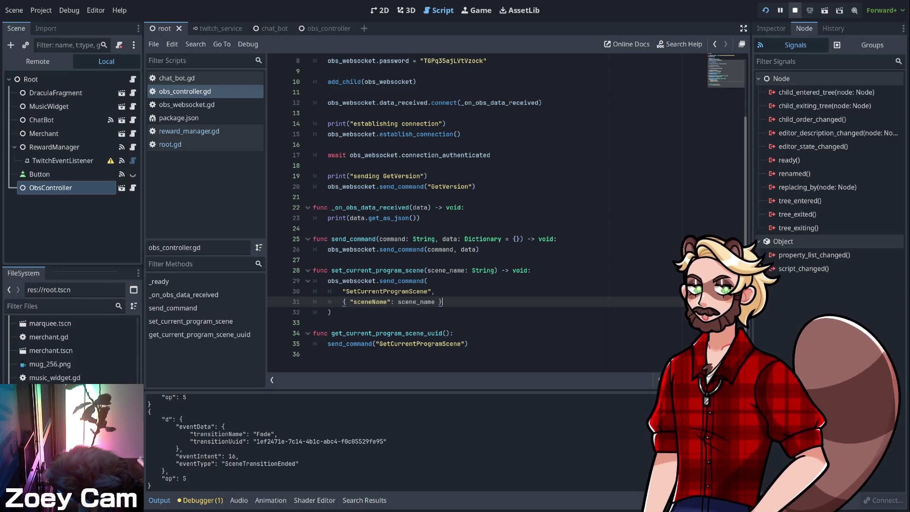
# - Stop the running Godot project
pyautogui.click(796, 10)
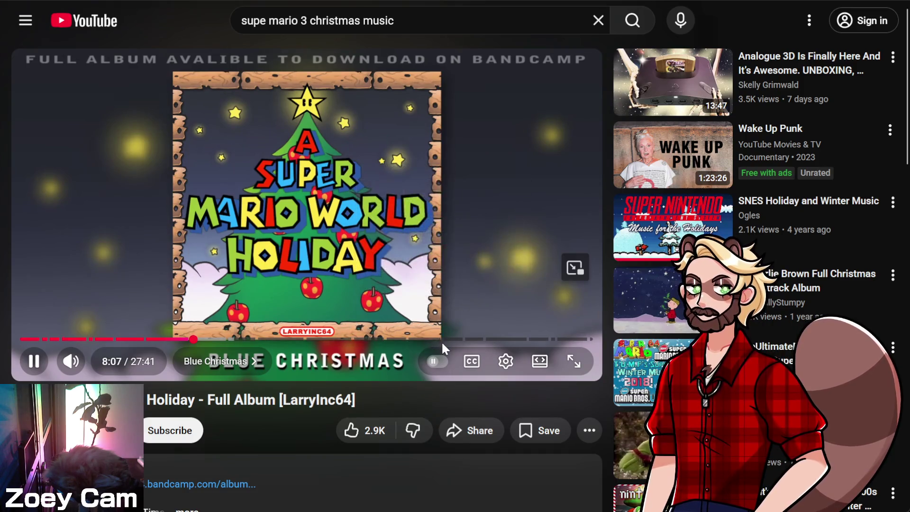
# - Jump the YouTube holiday album to God Rest Ye Merry Gentlemen at 20:30
pyautogui.click(440, 340)
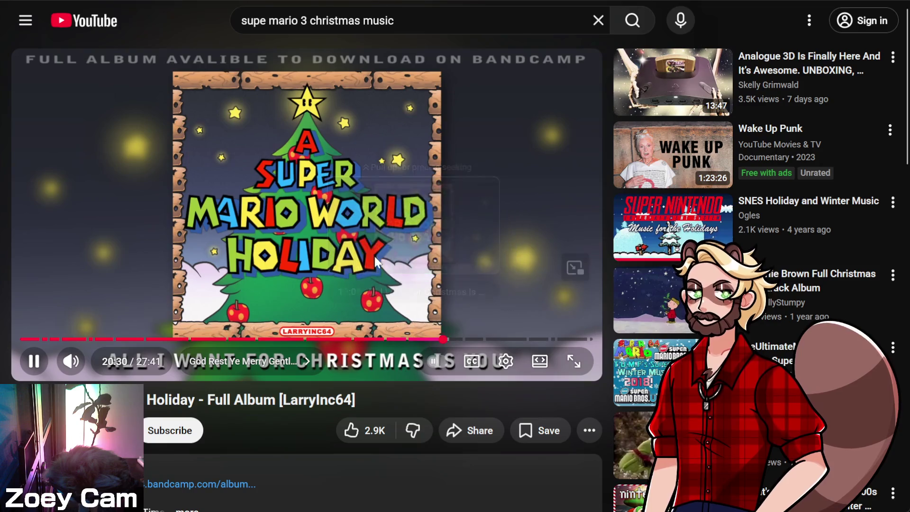